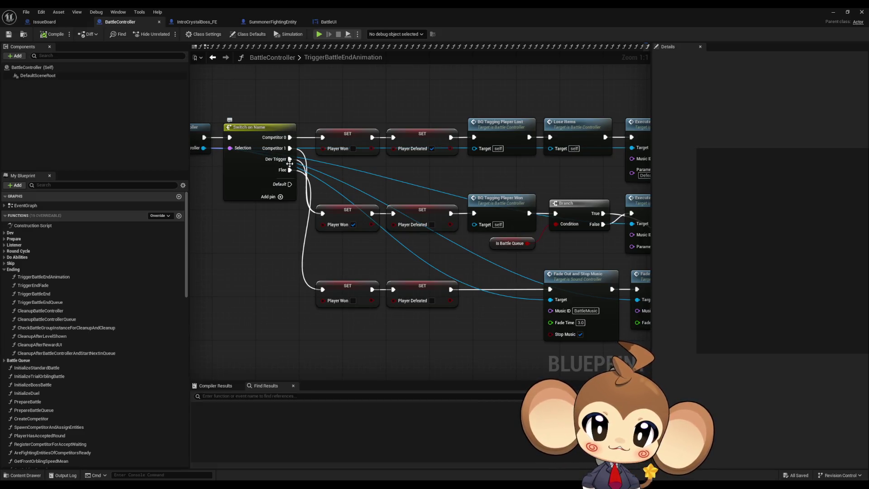
# Step: Select the two middle-row SET nodes in the graph
pyautogui.moveTo(352, 186); pyautogui.dragTo(427, 227)
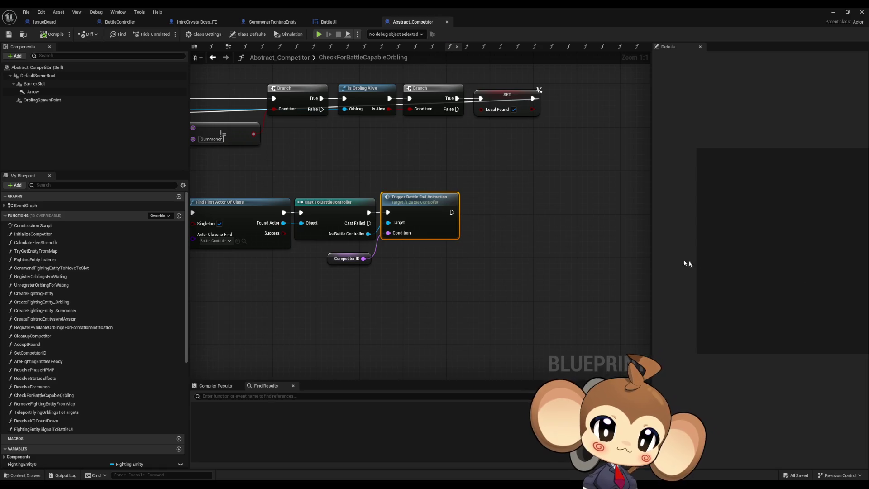
# Step: Pan the CheckForBattleCapableOrbling graph to inspect its entry node and the Trigger Battle End Animation call
pyautogui.moveTo(444, 273); pyautogui.dragTo(490, 276)
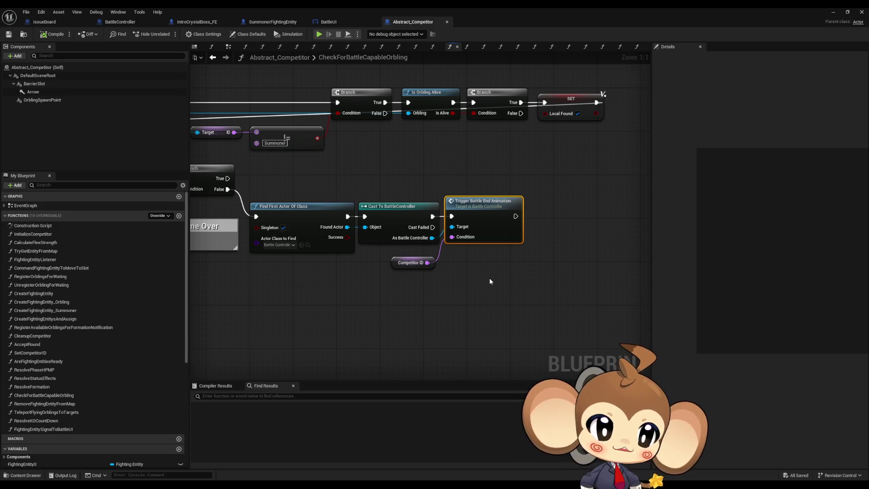
pyautogui.moveTo(490, 278); pyautogui.dragTo(565, 299)
pyautogui.moveTo(254, 230)
pyautogui.mouseDown()
pyautogui.moveTo(370, 258)
pyautogui.moveTo(374, 271)
pyautogui.moveTo(420, 288)
pyautogui.mouseUp()
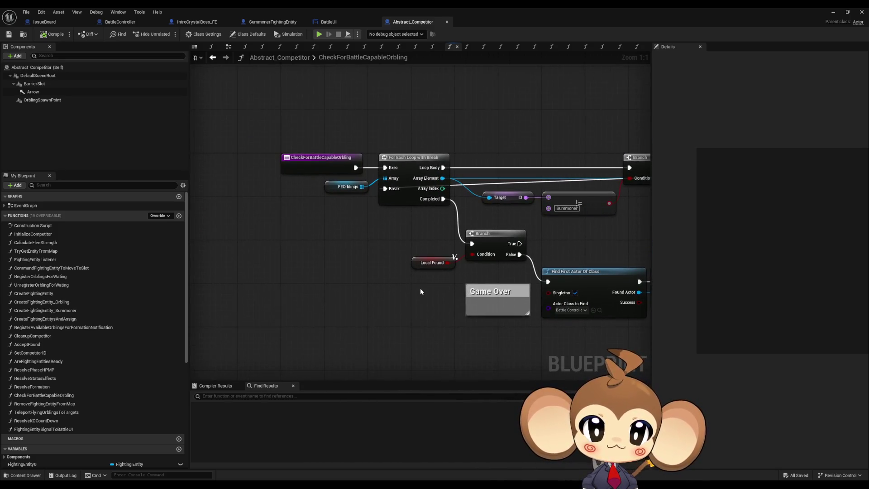
pyautogui.click(326, 167)
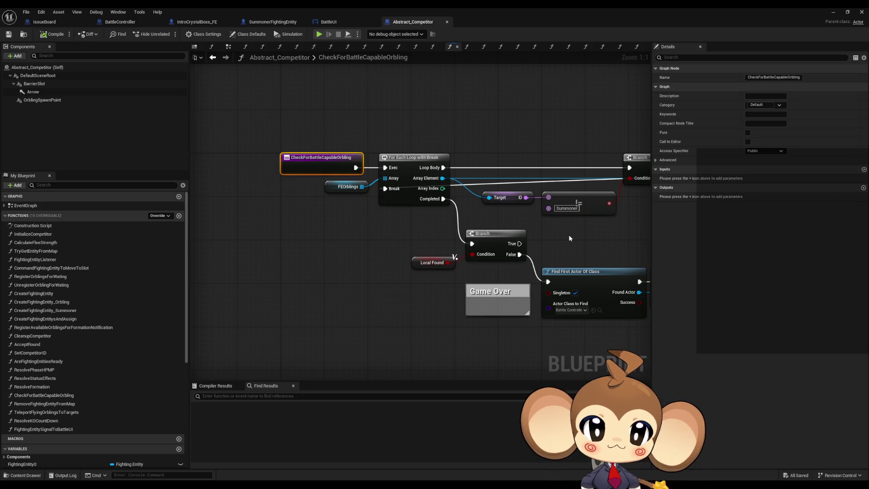
pyautogui.moveTo(609, 245)
pyautogui.mouseDown()
pyautogui.moveTo(292, 245)
pyautogui.moveTo(430, 252)
pyautogui.moveTo(398, 240)
pyautogui.mouseUp()
pyautogui.moveTo(328, 212); pyautogui.dragTo(320, 189)
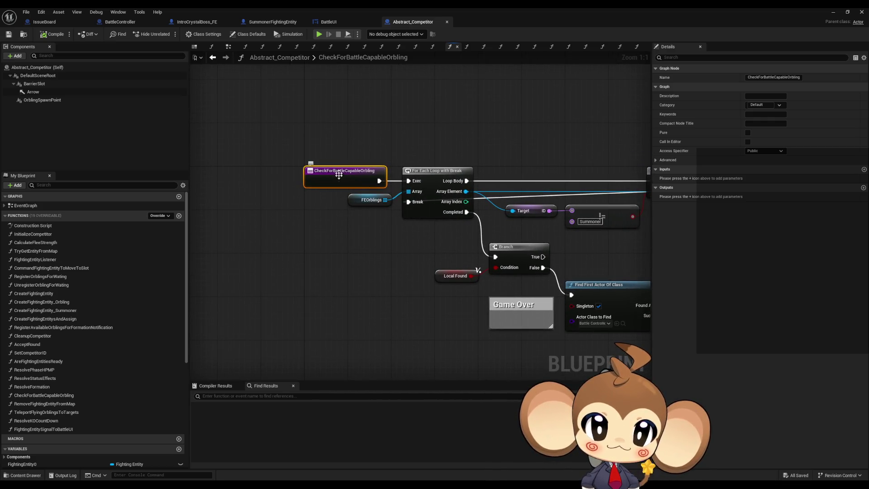
# Step: Find all references to CheckForBattleCapableOrbling using By Class Member (All)
pyautogui.rightClick(337, 180)
pyautogui.moveTo(364, 252)
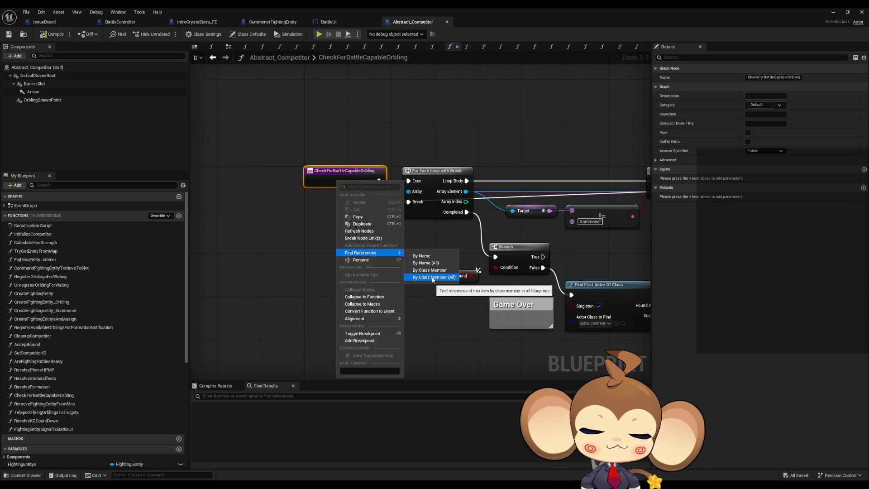
pyautogui.click(432, 278)
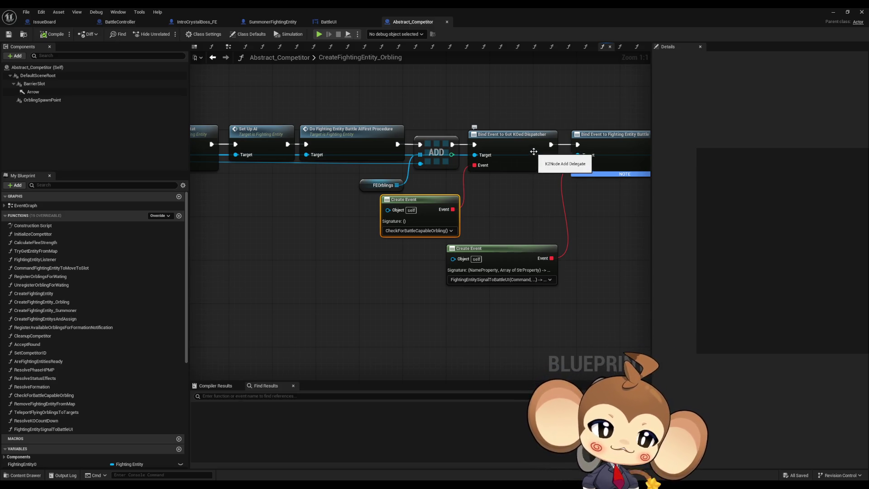
# Step: Return to CheckForBattleCapableOrbling and inspect its Trigger Battle End Animation call
pyautogui.click(212, 57)
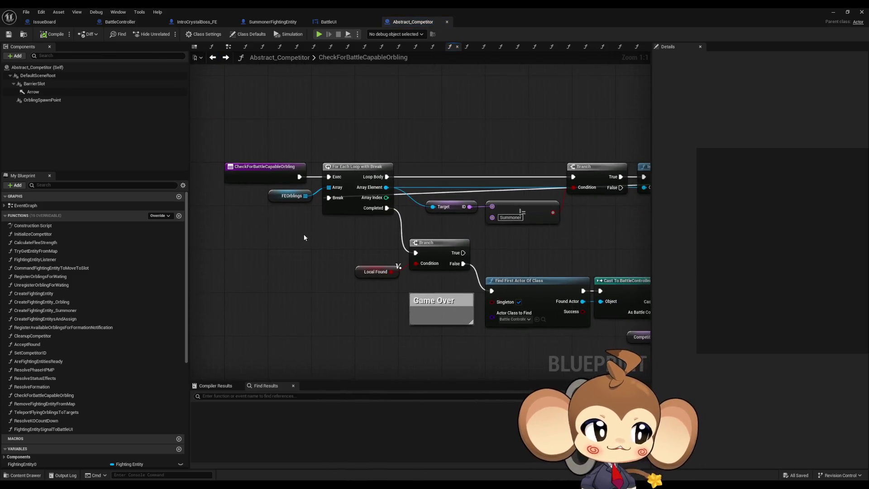
pyautogui.scroll(-2, 304, 237)
pyautogui.moveTo(616, 268)
pyautogui.mouseDown()
pyautogui.moveTo(409, 256)
pyautogui.moveTo(505, 246)
pyautogui.moveTo(439, 207)
pyautogui.moveTo(427, 245)
pyautogui.moveTo(557, 275)
pyautogui.mouseUp()
pyautogui.click(519, 275)
pyautogui.scroll(2, 519, 275)
pyautogui.click(548, 235)
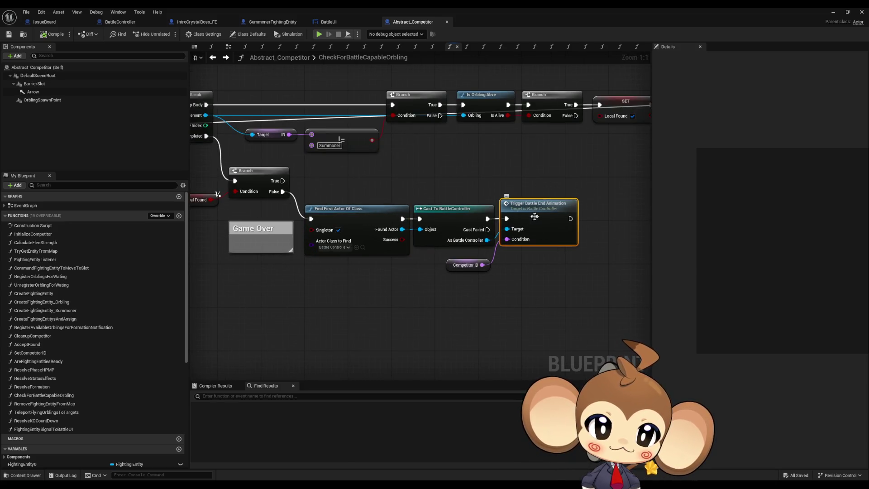
pyautogui.click(561, 280)
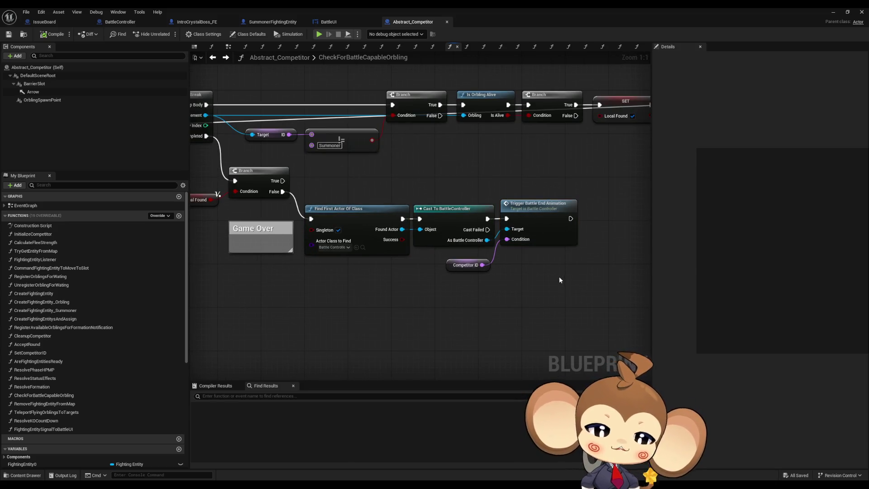
pyautogui.moveTo(545, 271); pyautogui.dragTo(569, 272)
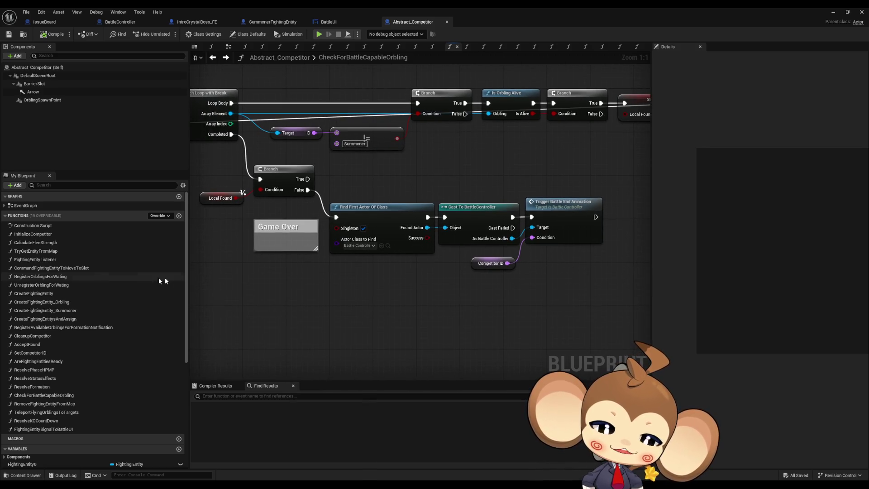
# Step: Review the Branch, loop, Find First Actor and Cast nodes, then return to BattleController
pyautogui.scroll(-3, 94, 297)
pyautogui.scroll(-1, 94, 296)
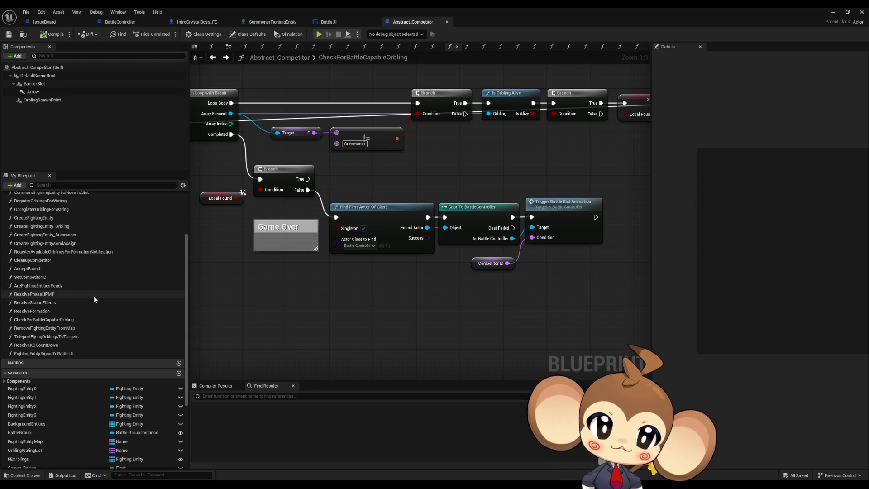
pyautogui.moveTo(231, 257)
pyautogui.mouseDown()
pyautogui.moveTo(306, 267)
pyautogui.moveTo(332, 300)
pyautogui.moveTo(343, 338)
pyautogui.moveTo(306, 310)
pyautogui.mouseUp()
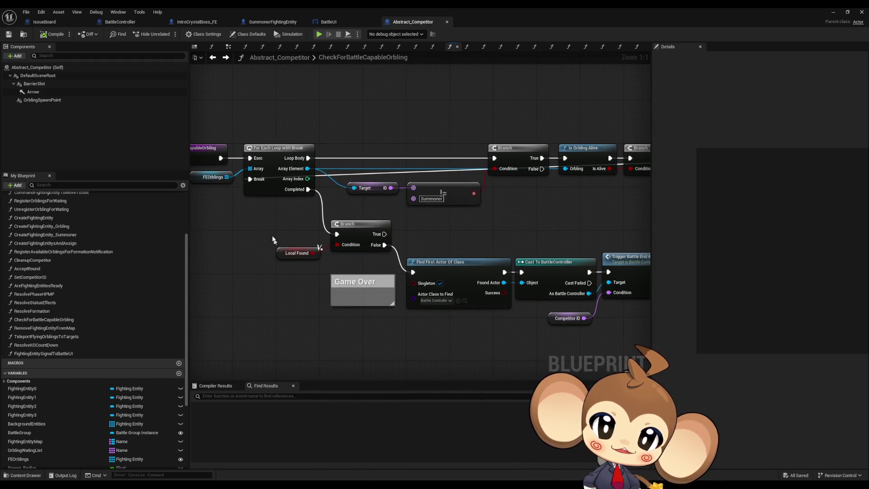
pyautogui.moveTo(272, 239)
pyautogui.mouseDown()
pyautogui.moveTo(344, 267)
pyautogui.moveTo(202, 237)
pyautogui.mouseUp()
pyautogui.moveTo(319, 303)
pyautogui.mouseDown()
pyautogui.moveTo(443, 264)
pyautogui.moveTo(325, 281)
pyautogui.mouseUp()
pyautogui.moveTo(432, 183); pyautogui.dragTo(601, 256)
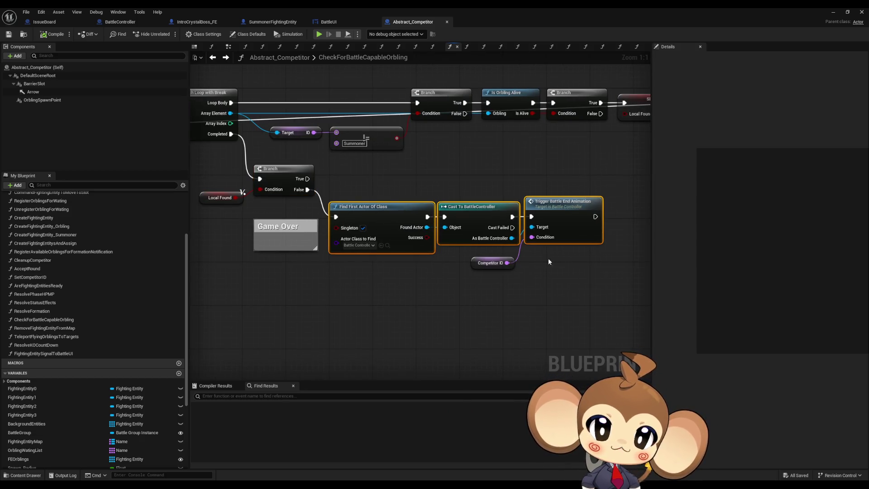
pyautogui.click(397, 301)
pyautogui.scroll(4, 27, 290)
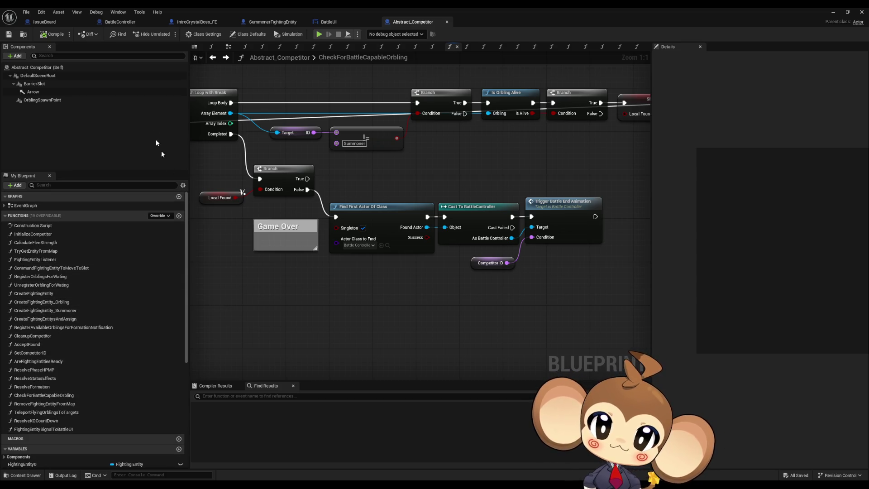
pyautogui.click(123, 22)
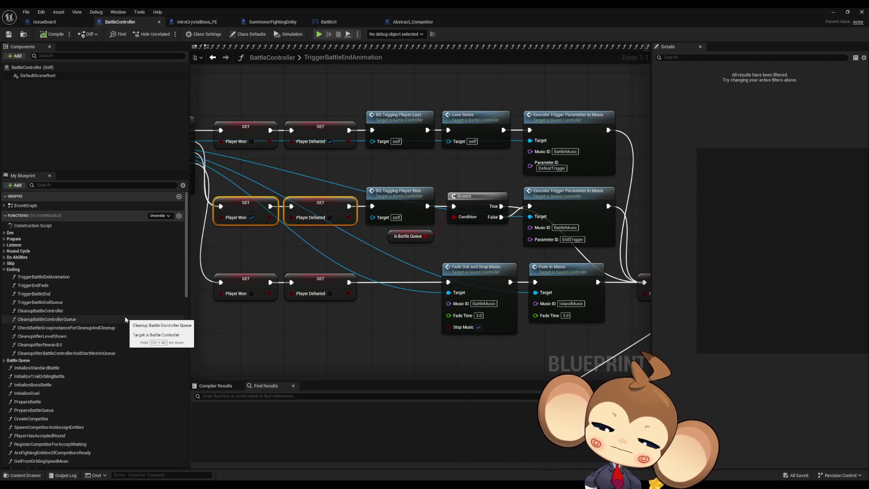
pyautogui.scroll(-5, 125, 319)
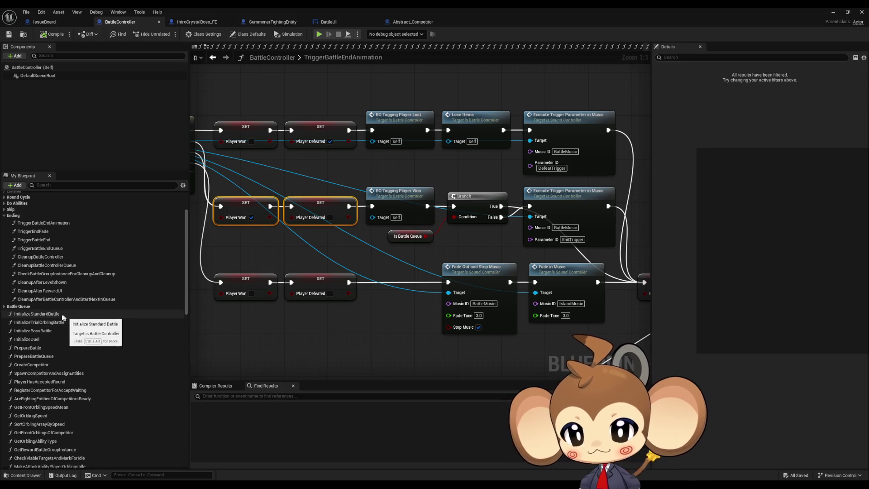
# Step: Expand the Round Cycle group and open the 3_ResolvePhase function graph
pyautogui.click(45, 222)
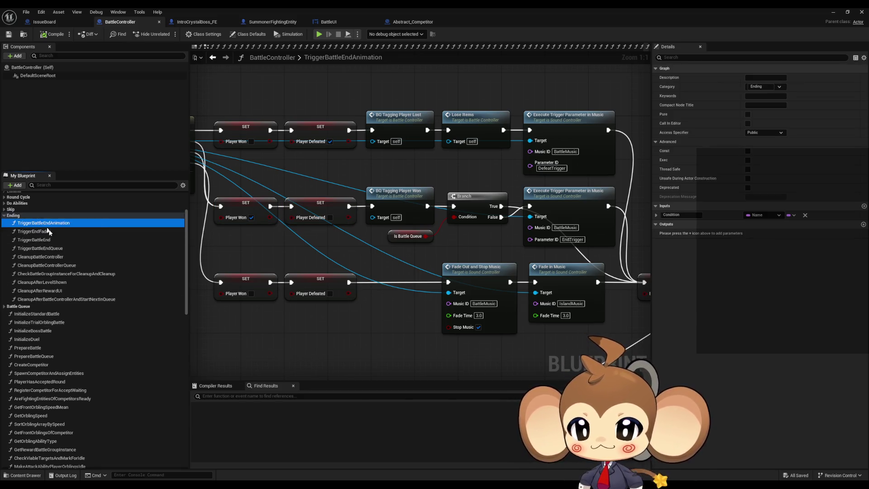
pyautogui.scroll(2, 50, 242)
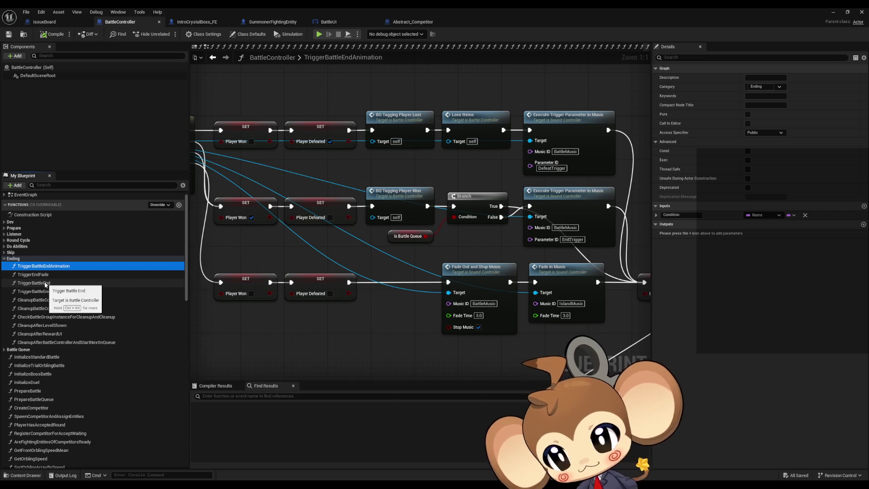
pyautogui.click(3, 241)
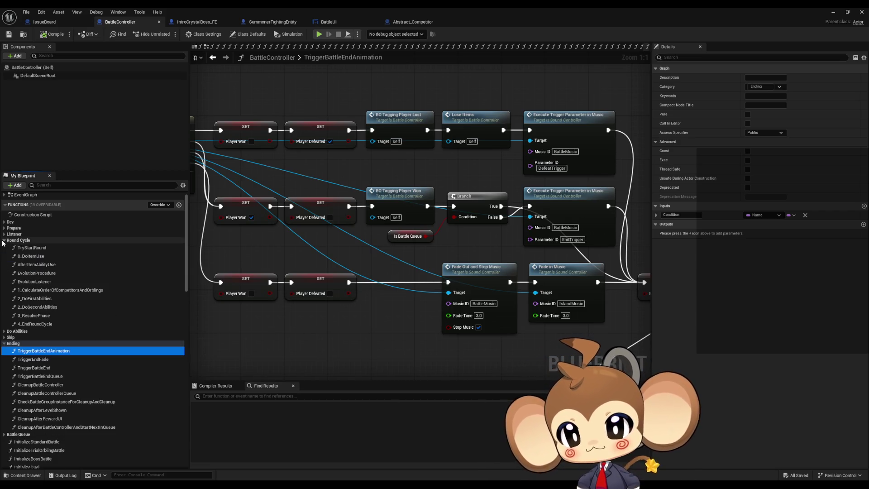
pyautogui.doubleClick(56, 317)
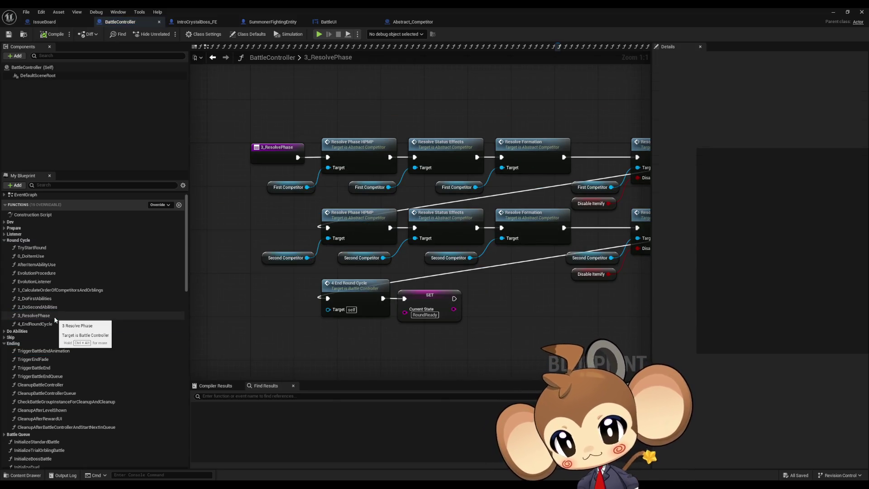
pyautogui.moveTo(364, 259)
pyautogui.mouseDown()
pyautogui.moveTo(303, 326)
pyautogui.moveTo(353, 279)
pyautogui.mouseUp()
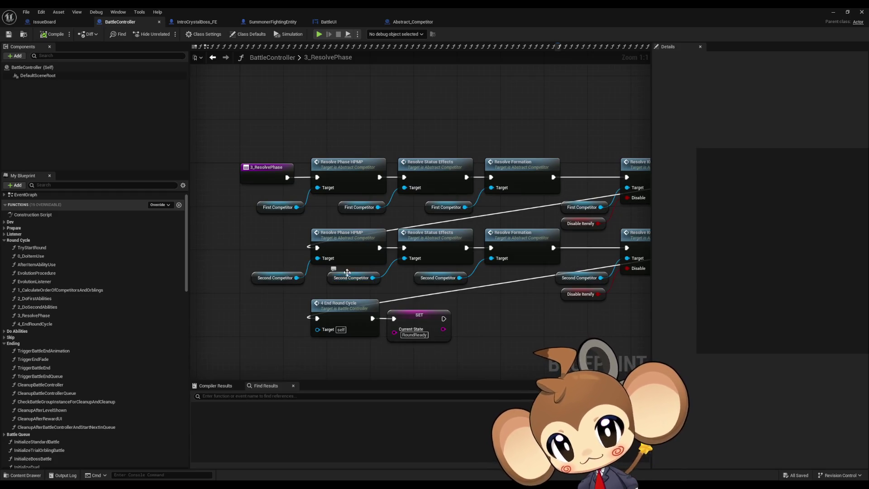
# Step: Select the 3_ResolvePhase entry node and jump to its calling OrblingAbilityCallLoop graph
pyautogui.moveTo(334, 131); pyautogui.dragTo(552, 186)
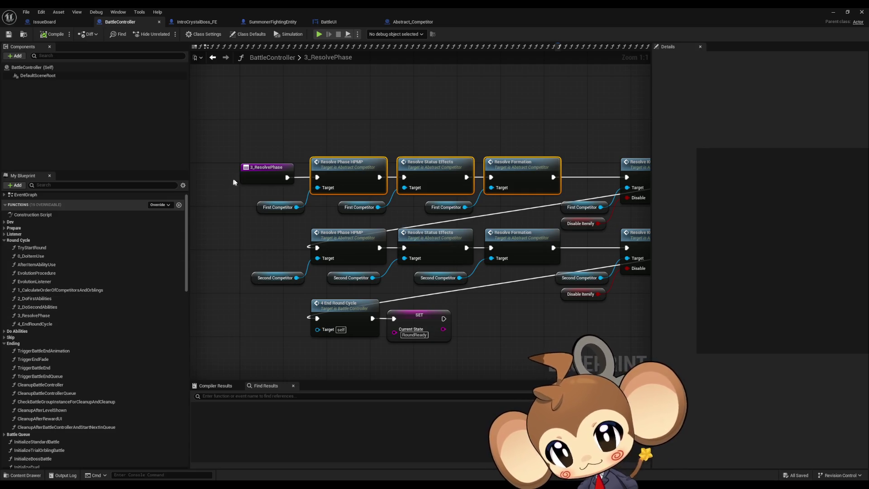
pyautogui.rightClick(267, 175)
pyautogui.moveTo(290, 246)
pyautogui.click(375, 272)
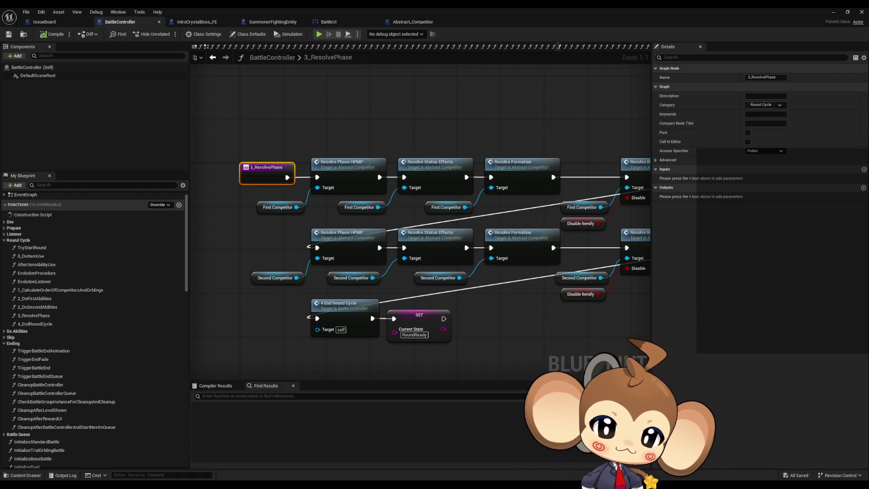
pyautogui.hotkey('alt', 'Left')
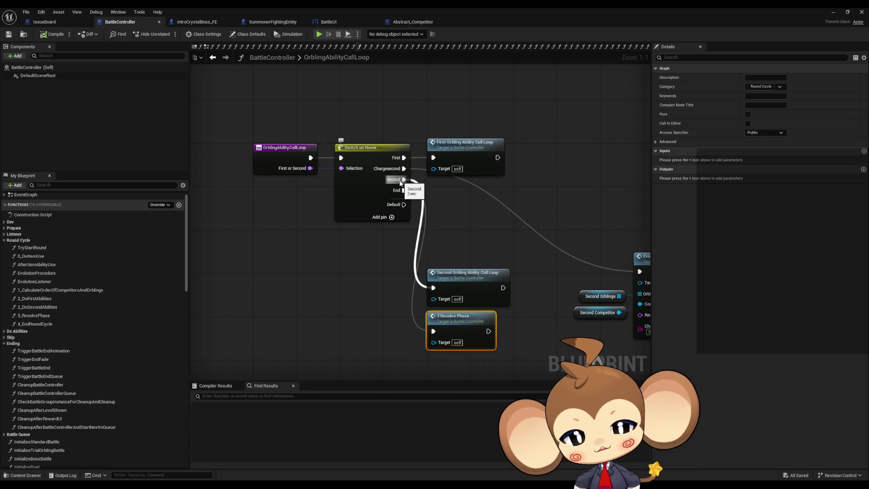
pyautogui.click(470, 149)
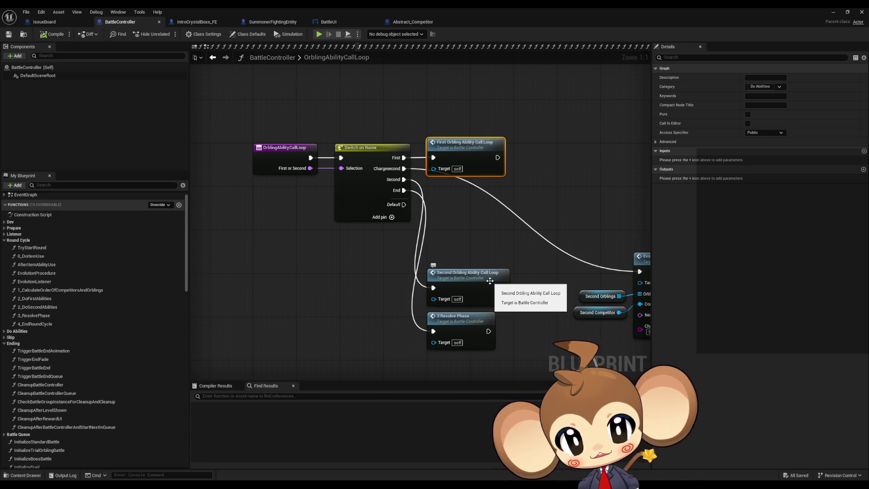
pyautogui.moveTo(479, 229); pyautogui.dragTo(442, 237)
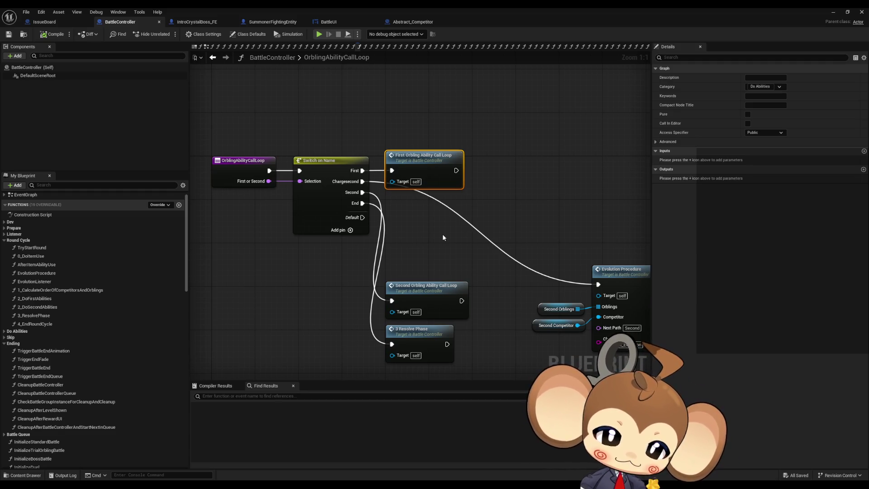
pyautogui.doubleClick(415, 157)
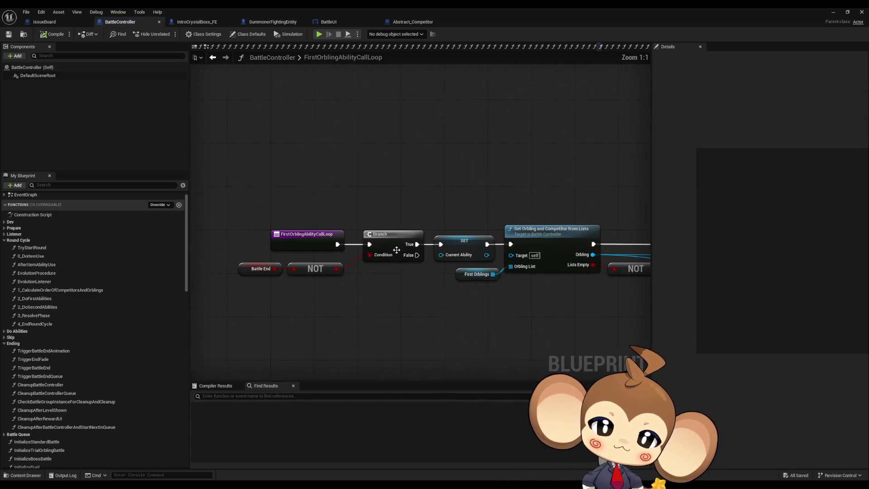
pyautogui.moveTo(246, 278); pyautogui.dragTo(344, 266)
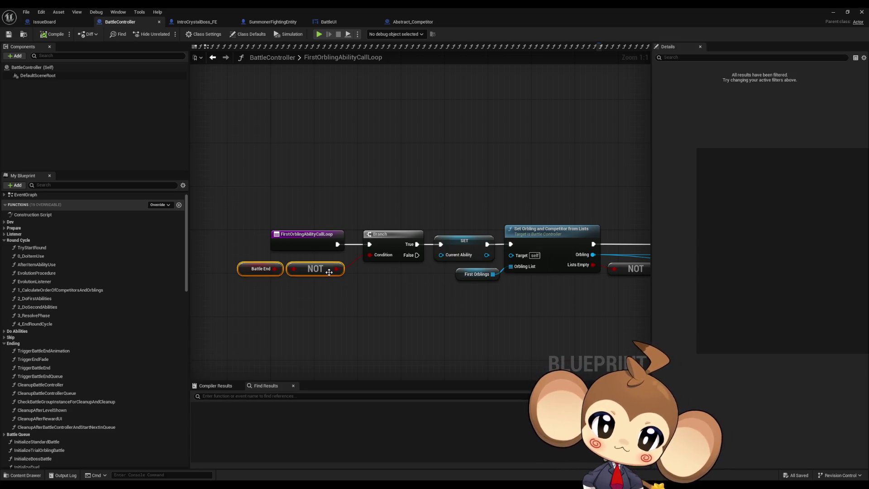
pyautogui.click(240, 268)
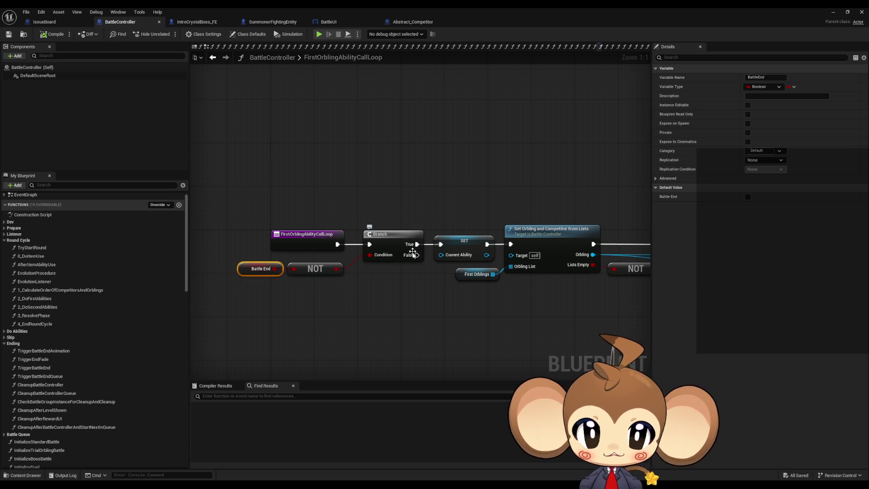
pyautogui.moveTo(348, 304)
pyautogui.mouseDown()
pyautogui.moveTo(394, 302)
pyautogui.moveTo(319, 289)
pyautogui.mouseUp()
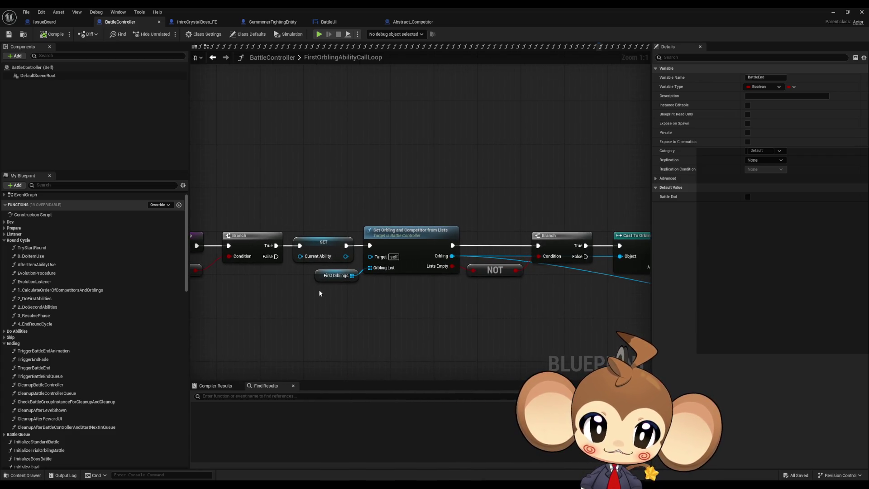
pyautogui.scroll(-3, 395, 298)
pyautogui.scroll(-1, 429, 296)
pyautogui.moveTo(248, 287)
pyautogui.mouseDown()
pyautogui.moveTo(33, 283)
pyautogui.moveTo(446, 283)
pyautogui.mouseUp()
pyautogui.scroll(4, 245, 269)
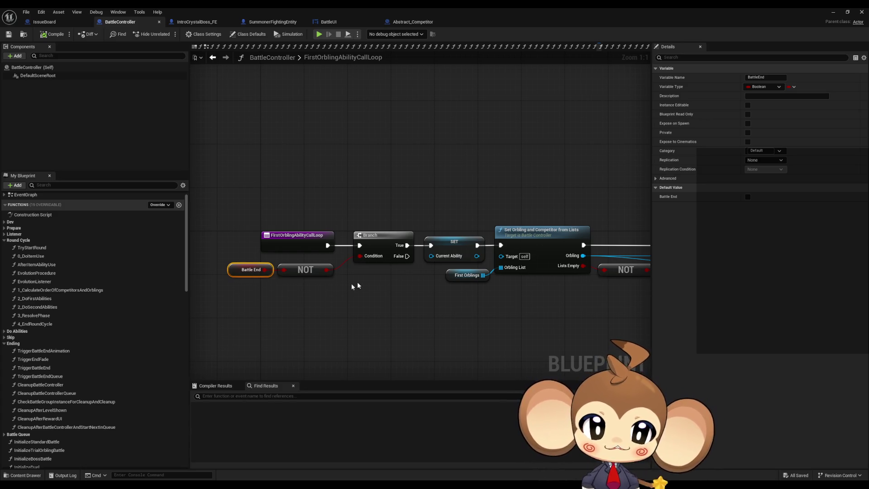
pyautogui.scroll(-4, 348, 310)
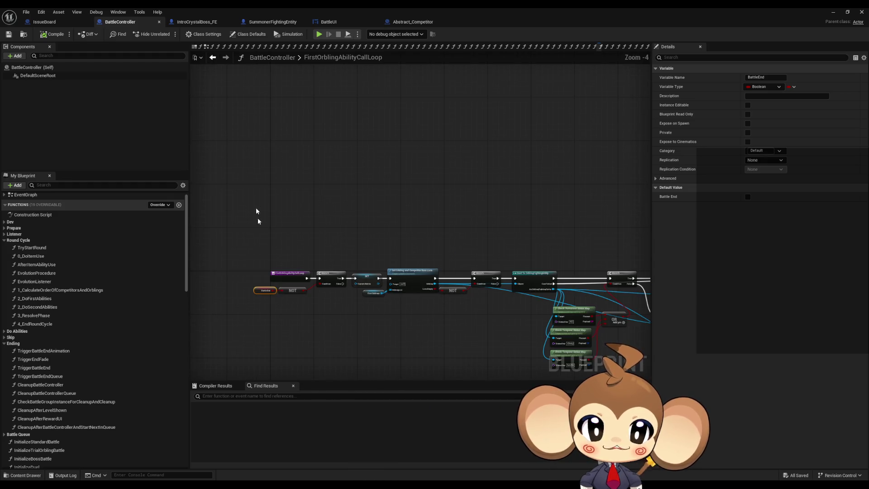
pyautogui.scroll(2, 385, 277)
pyautogui.scroll(-2, 372, 281)
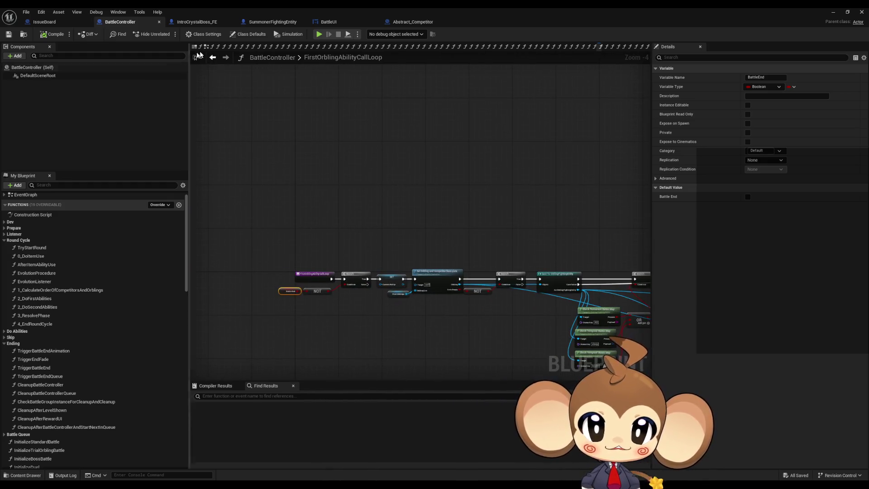
pyautogui.click(212, 59)
pyautogui.click(336, 210)
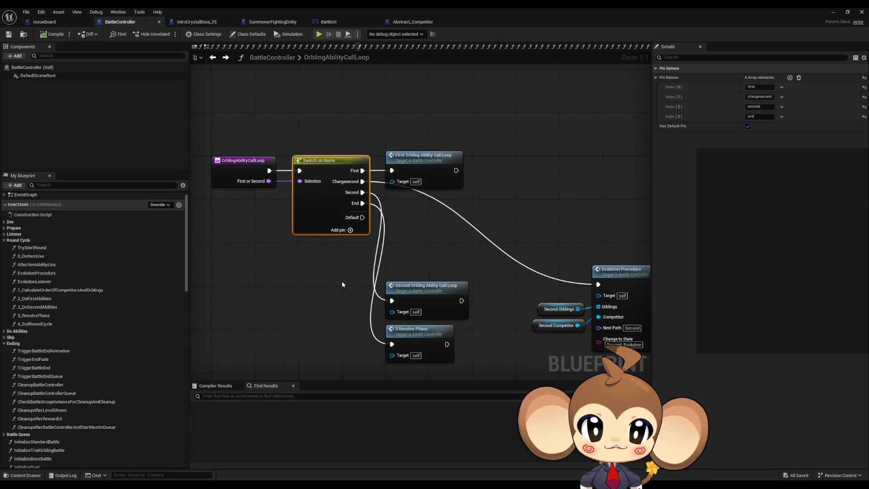
pyautogui.moveTo(344, 275)
pyautogui.mouseDown()
pyautogui.moveTo(301, 258)
pyautogui.moveTo(340, 276)
pyautogui.mouseUp()
pyautogui.moveTo(203, 124); pyautogui.dragTo(240, 229)
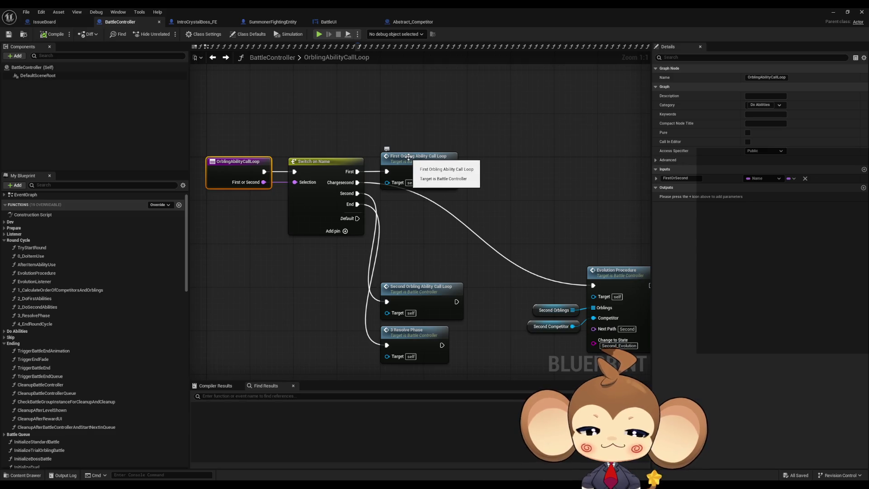
pyautogui.doubleClick(420, 165)
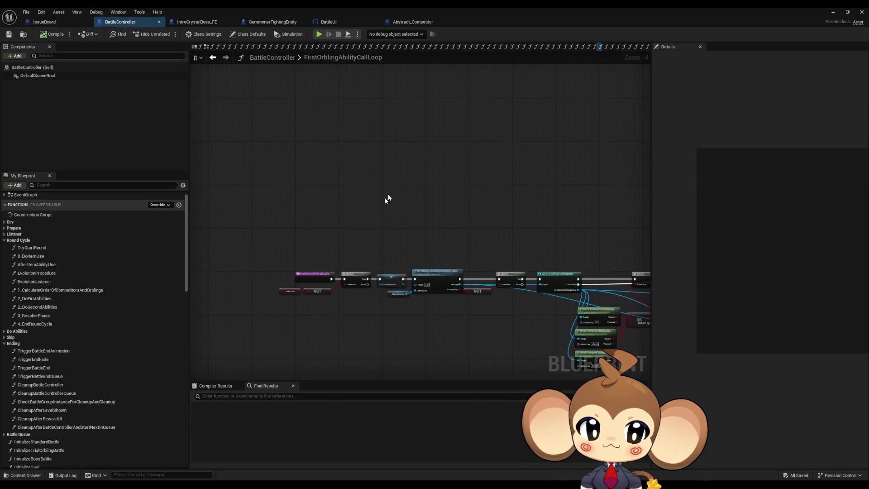
pyautogui.rightClick(288, 291)
pyautogui.click(373, 271)
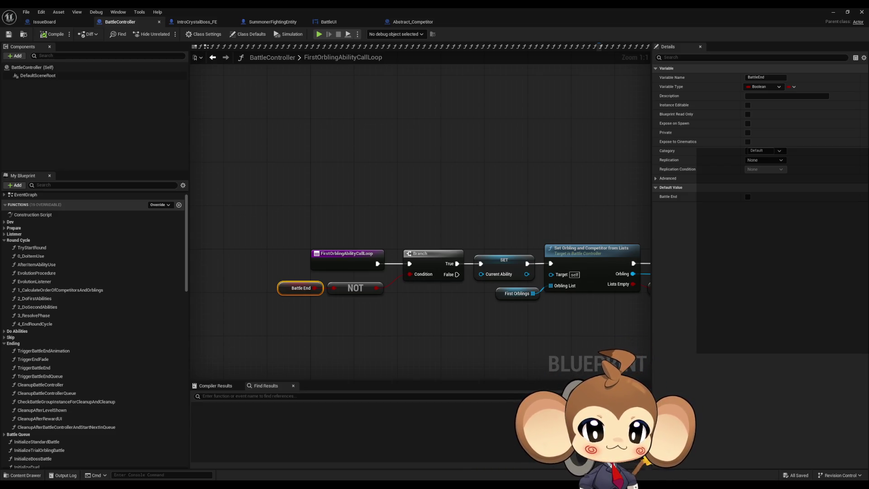
pyautogui.doubleClick(43, 350)
# Step: Zoom and pan to the SET Battle End node and the Find First Actor and Play Sequence nodes
pyautogui.scroll(-6, 446, 240)
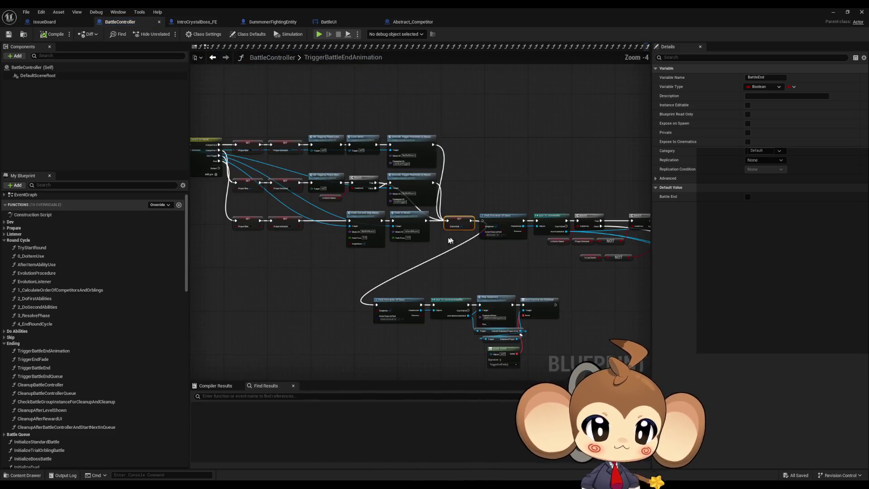
pyautogui.scroll(2, 446, 240)
pyautogui.scroll(6, 359, 227)
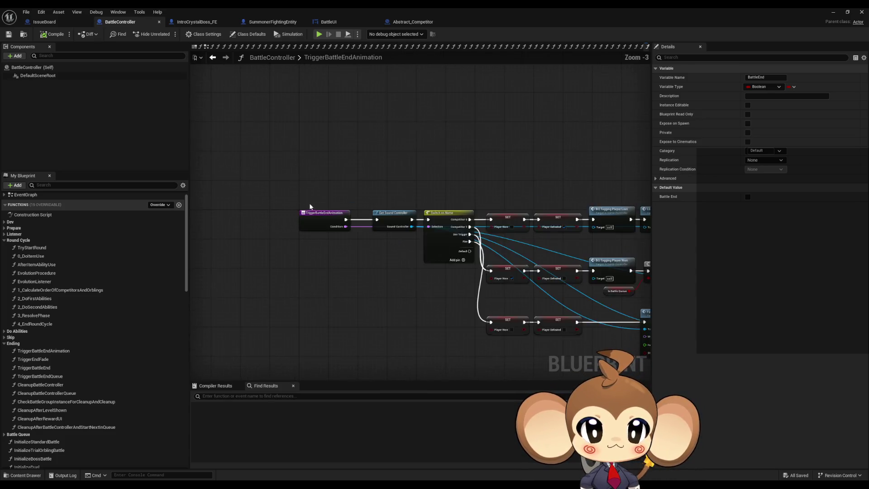
pyautogui.scroll(-5, 363, 253)
pyautogui.scroll(5, 416, 272)
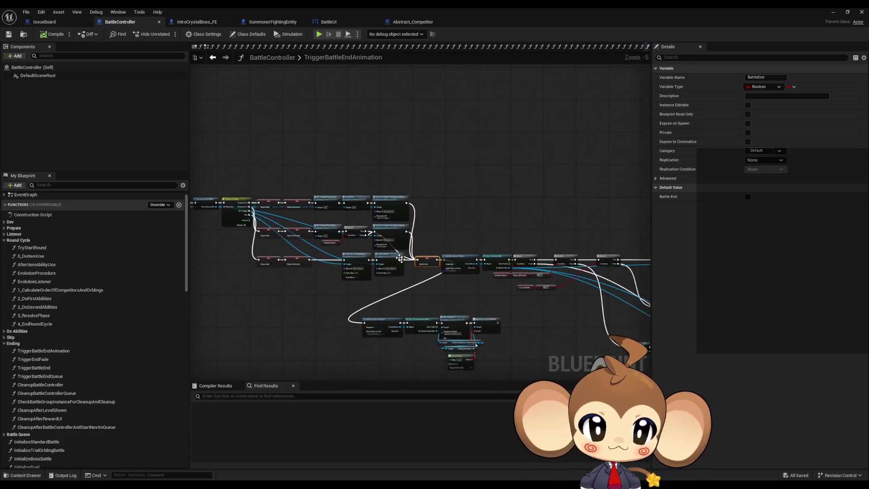
pyautogui.moveTo(415, 272); pyautogui.dragTo(500, 262)
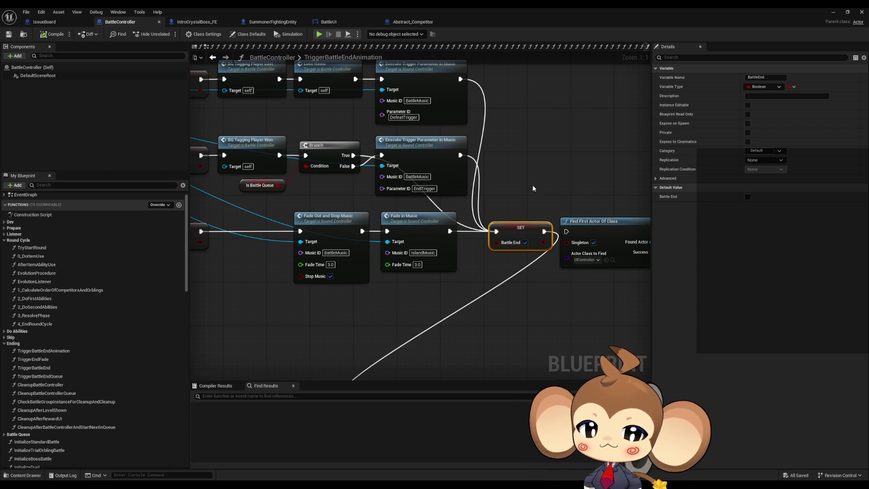
pyautogui.moveTo(455, 293); pyautogui.dragTo(399, 154)
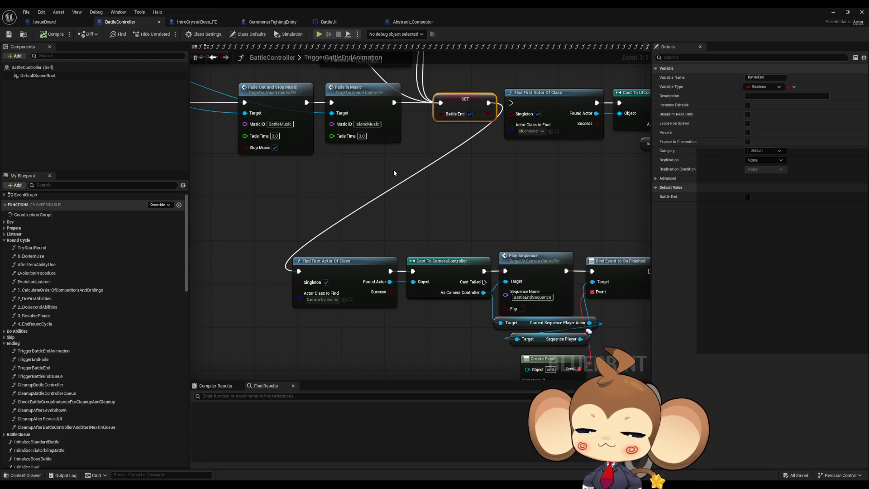
# Step: Inspect the Is Battle Queue branch and NOT nodes, then jump to CompetitorAcceptListener's Battle End use
pyautogui.moveTo(402, 174); pyautogui.dragTo(306, 188)
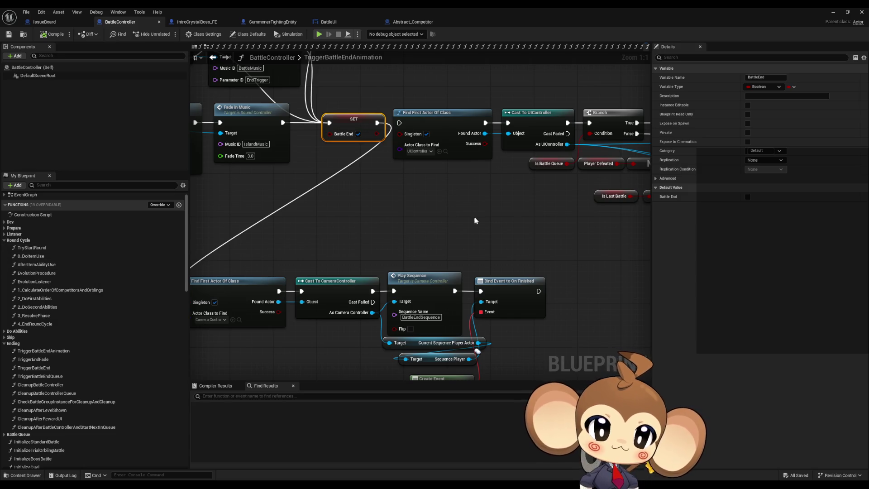
pyautogui.moveTo(476, 221); pyautogui.dragTo(425, 229)
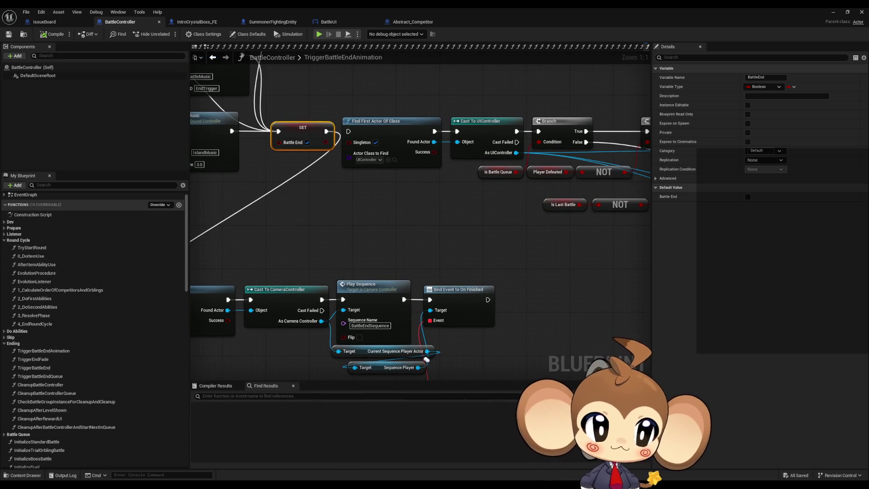
pyautogui.hotkey('alt', 'Left')
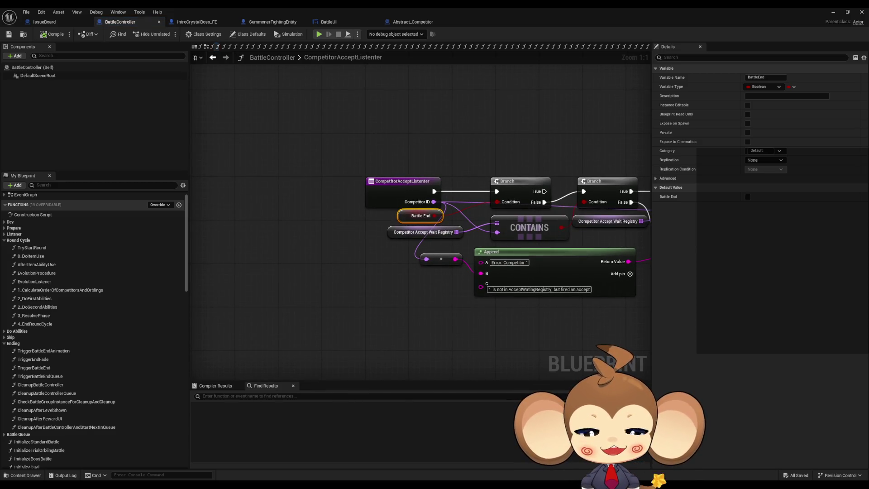
# Step: Pan across each Battle End graph, revealing REMOVE, Print String, Set Orbling and Register Competitor nodes
pyautogui.moveTo(488, 230); pyautogui.dragTo(416, 239)
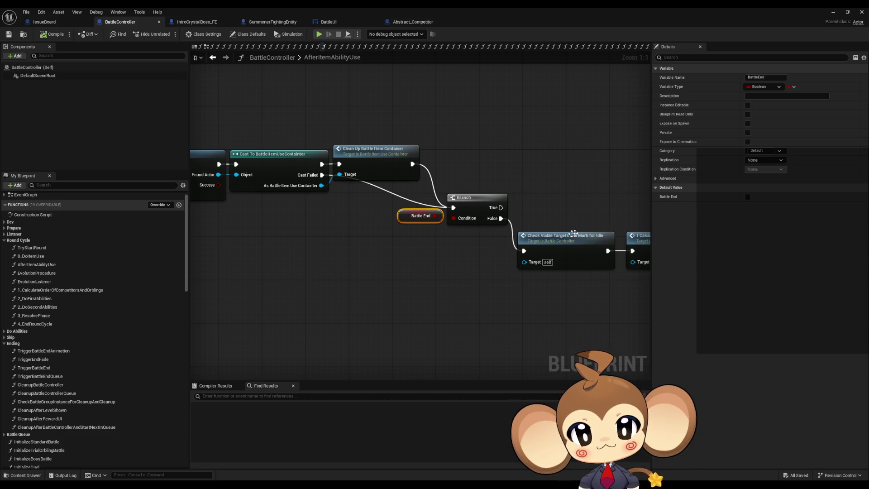
pyautogui.moveTo(553, 235); pyautogui.dragTo(442, 229)
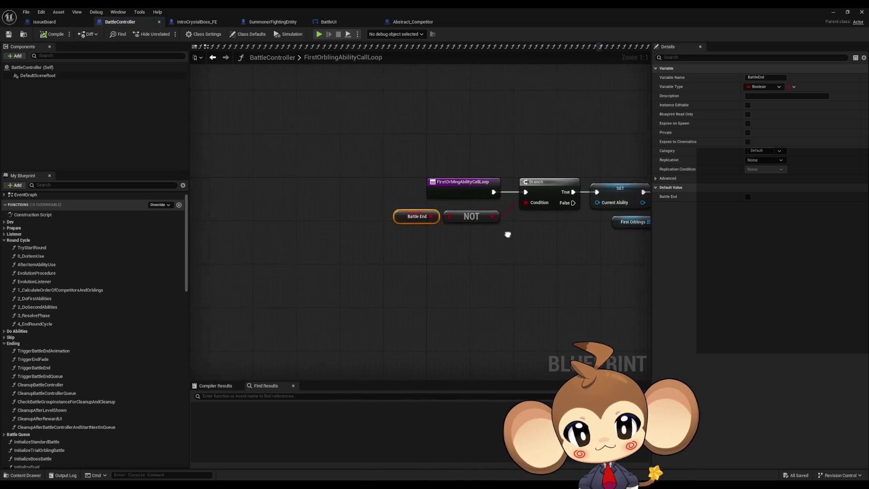
pyautogui.moveTo(506, 235); pyautogui.dragTo(343, 242)
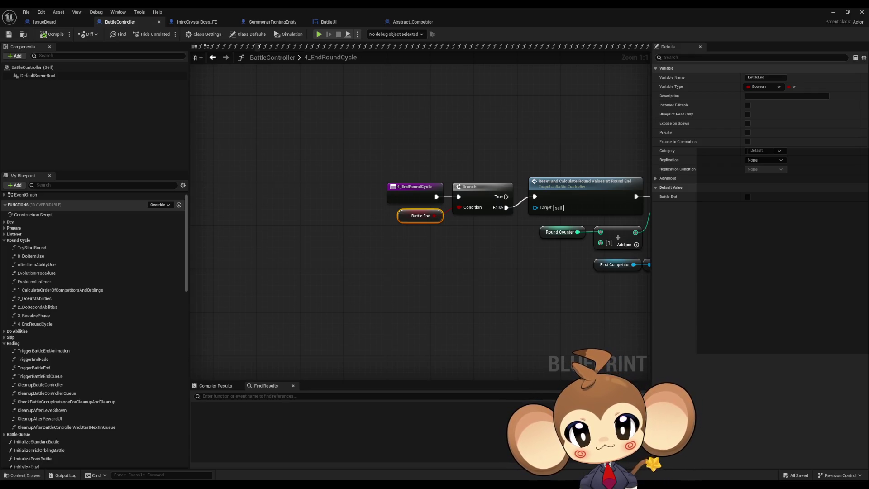
pyautogui.moveTo(502, 235); pyautogui.dragTo(377, 235)
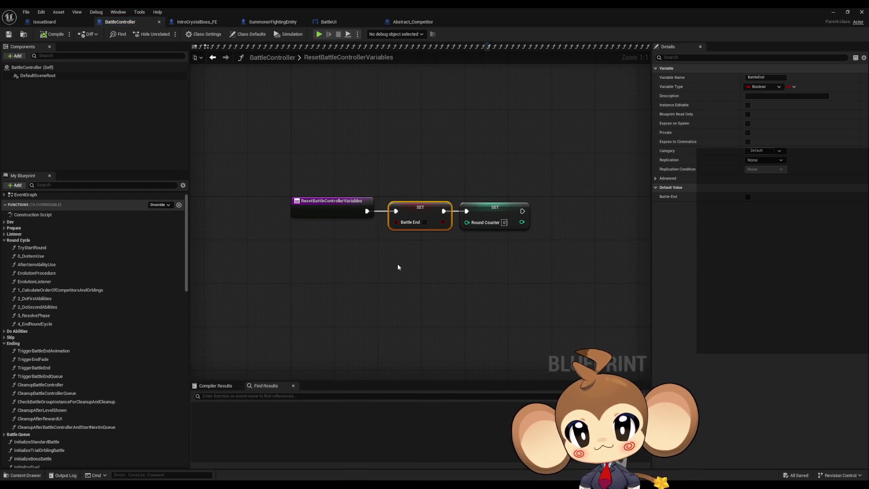
# Step: Find all references to ResetBattleControllerVariables and cycle through them to the call in PrepareBattle
pyautogui.rightClick(311, 214)
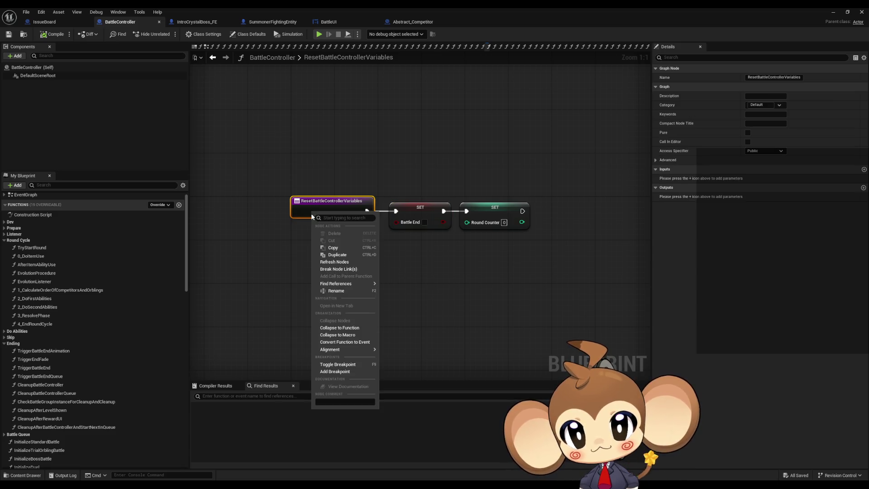
pyautogui.moveTo(354, 283)
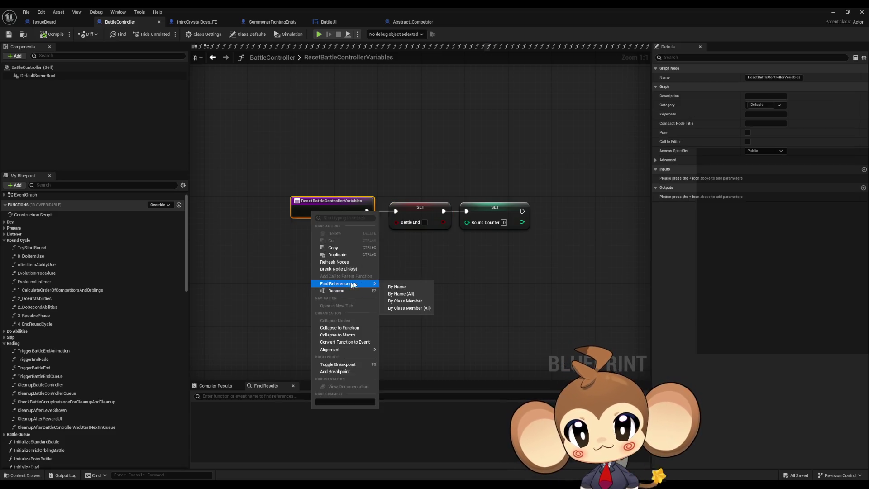
pyautogui.click(404, 310)
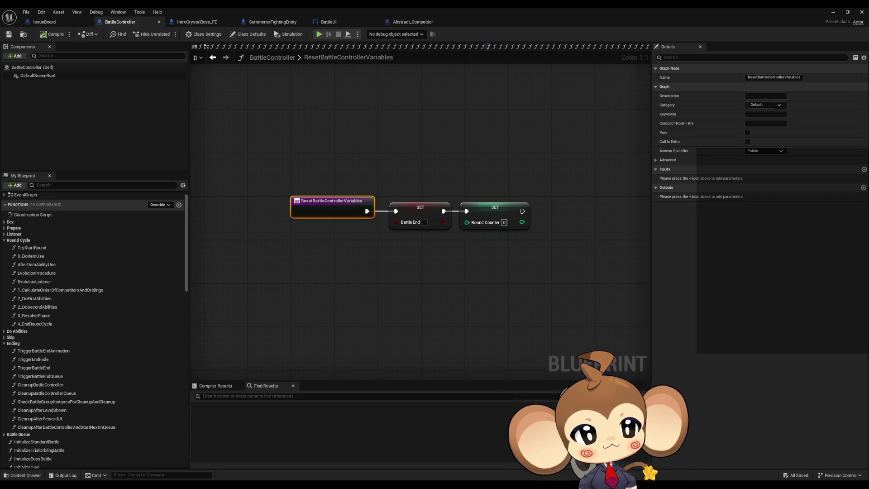
pyautogui.hotkey('alt', 'Left')
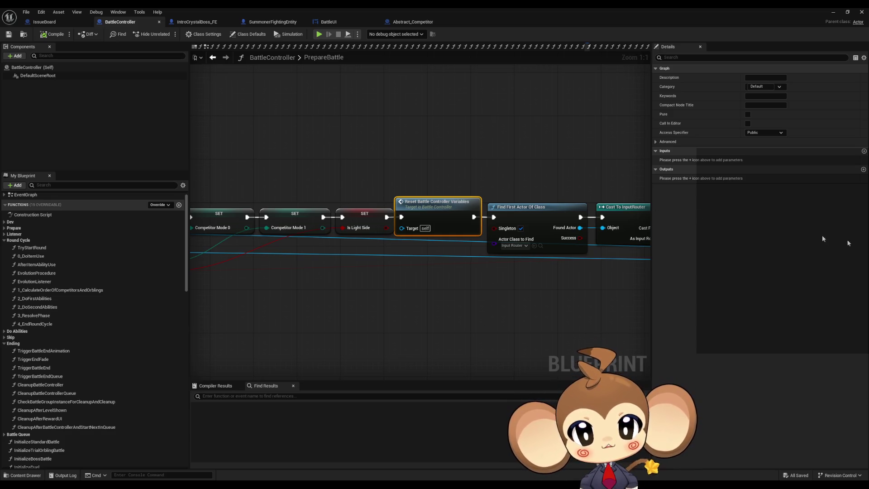
pyautogui.hotkey('alt', 'Left')
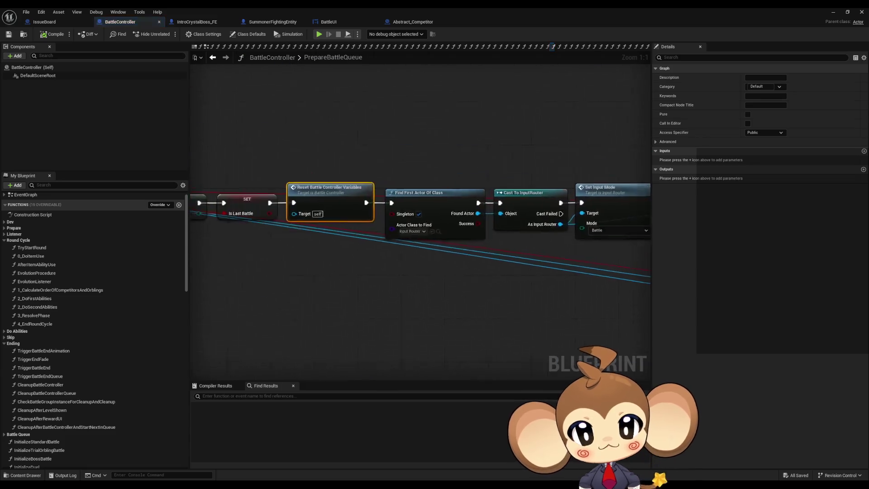
pyautogui.hotkey('alt', 'Left')
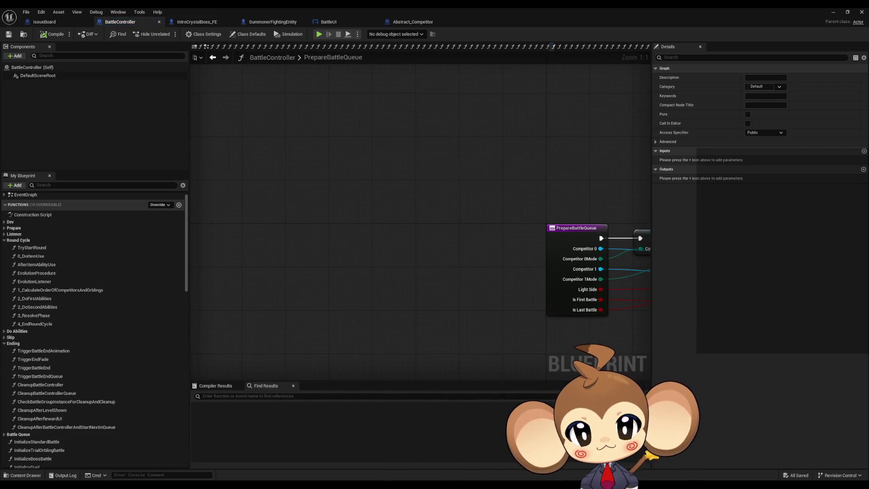
pyautogui.hotkey('alt', 'Right')
# Step: Check the Round Counter SET in ResetBattleControllerVariables, then return and open 2_DoFirstAbilities
pyautogui.doubleClick(393, 237)
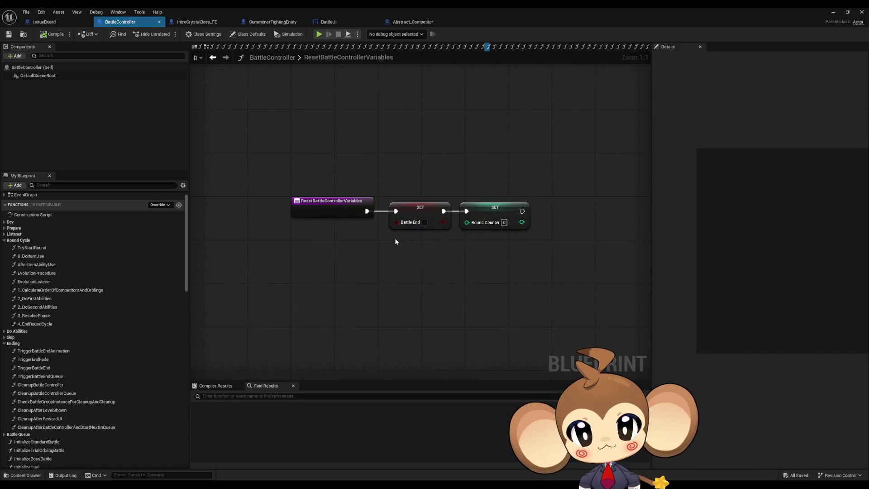
pyautogui.moveTo(477, 167); pyautogui.dragTo(526, 275)
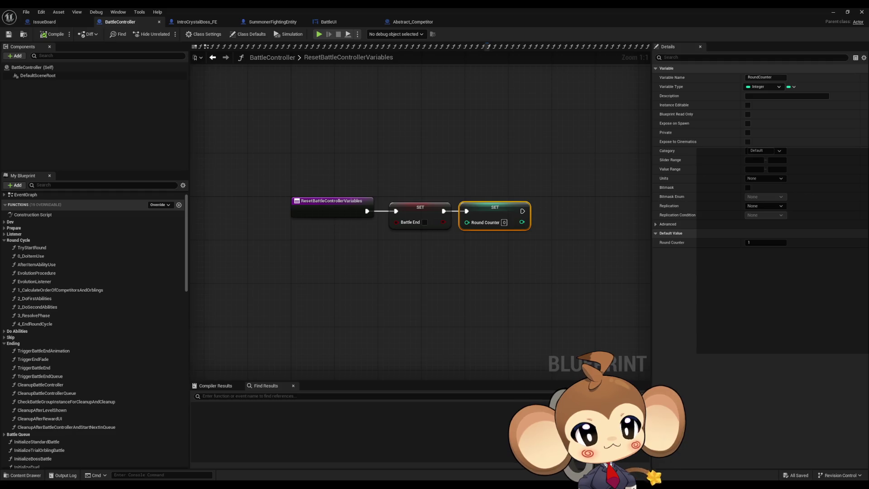
pyautogui.hotkey('alt', 'Left')
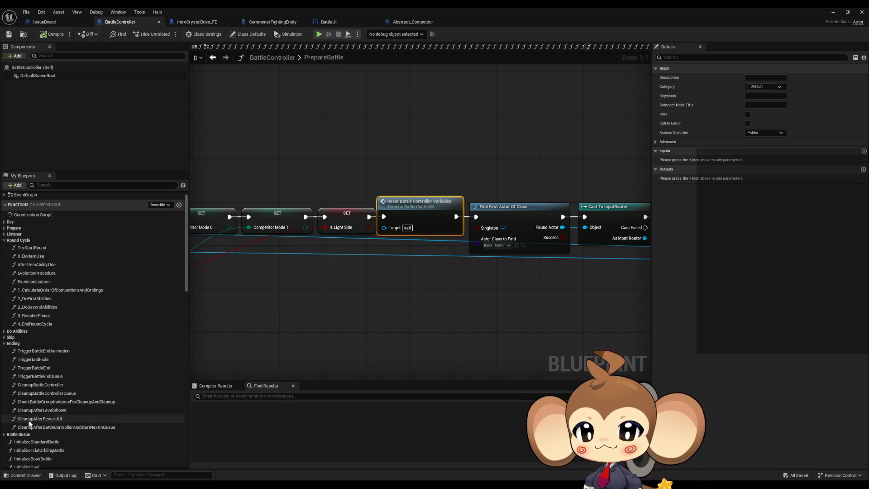
pyautogui.doubleClick(48, 300)
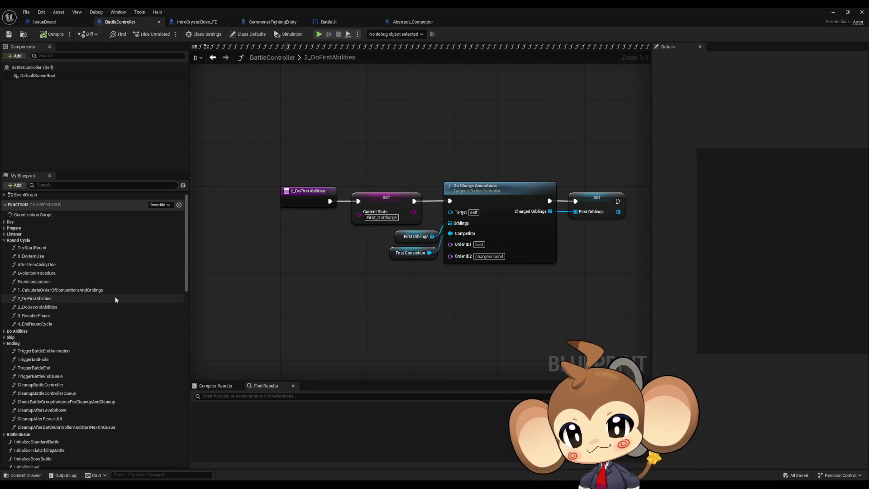
# Step: Open and scroll through the 1_CalculateOrderOfCompetitorsAndOrblings function graph
pyautogui.doubleClick(72, 291)
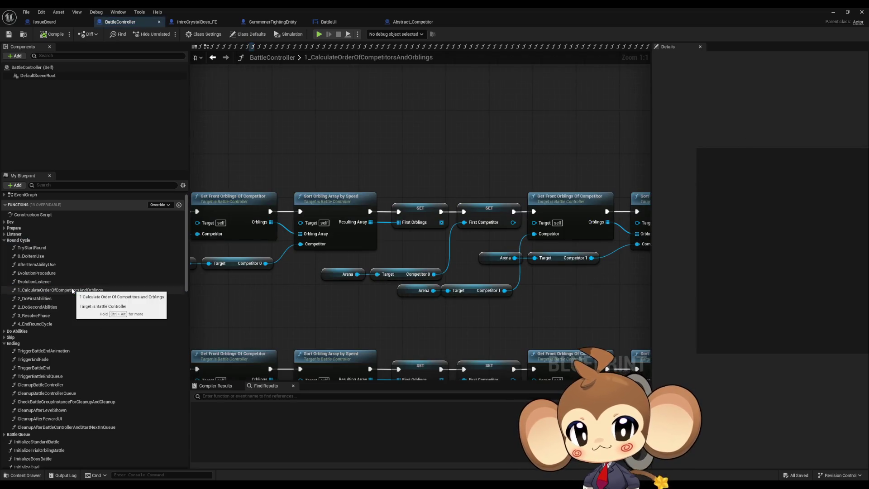
pyautogui.scroll(-5, 284, 260)
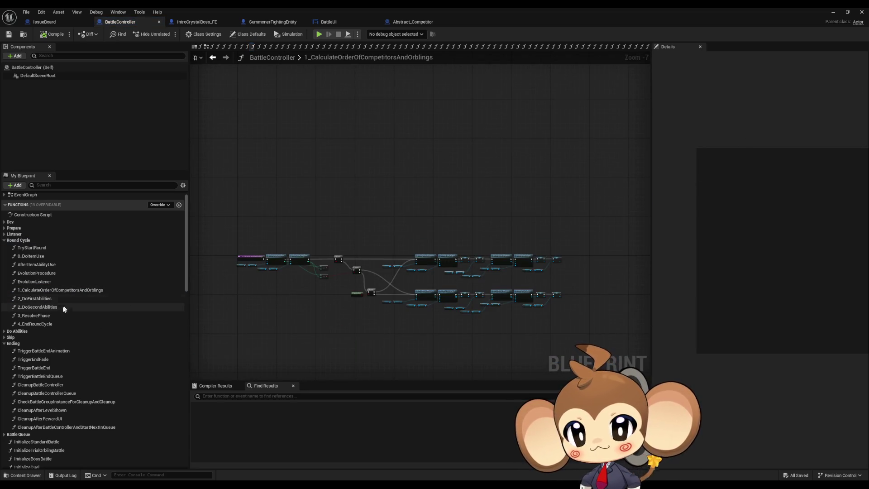
pyautogui.scroll(-4, 71, 421)
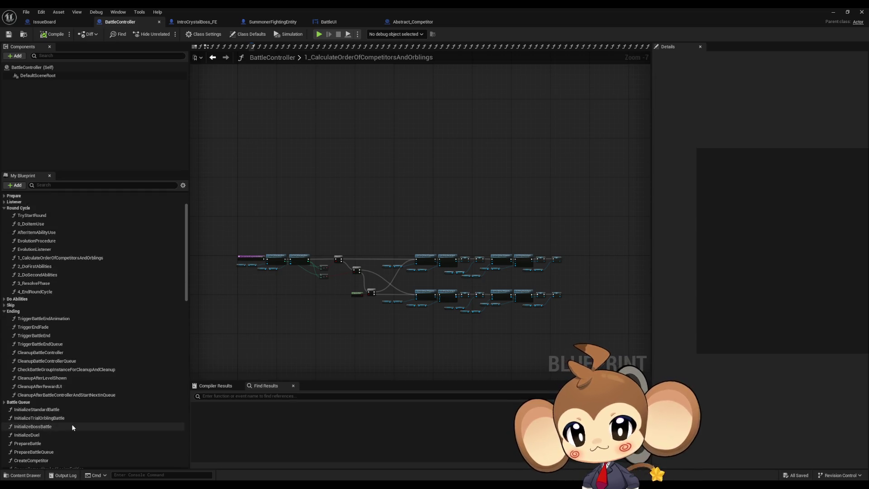
pyautogui.scroll(2, 74, 416)
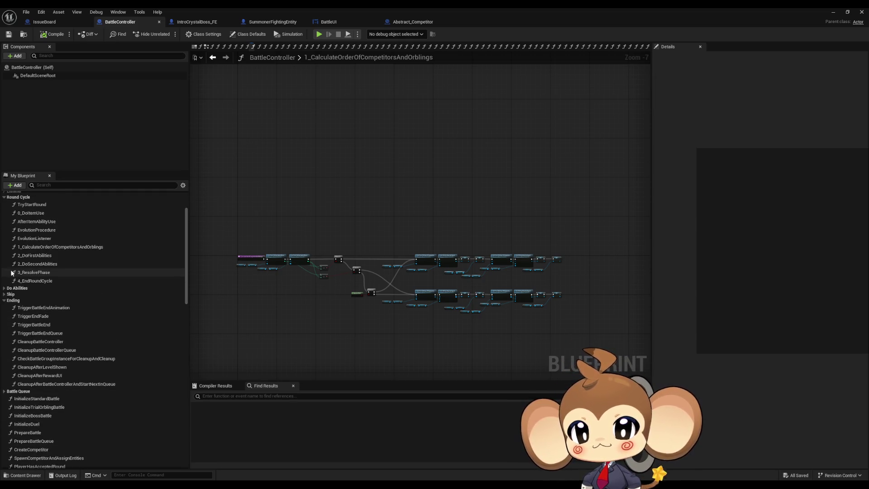
# Step: Open FirstOrblingAbilityCallLoop from Do Abilities, center its loop start, then switch to Paint
pyautogui.click(4, 289)
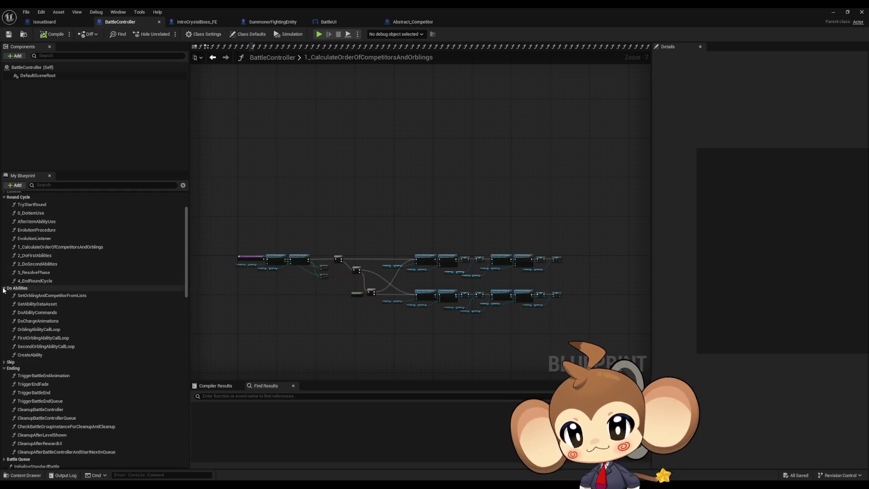
pyautogui.doubleClick(43, 338)
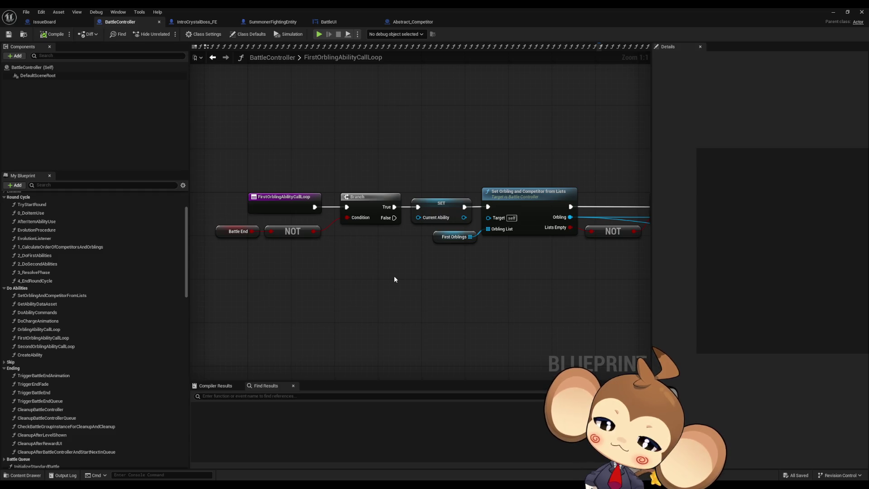
pyautogui.moveTo(432, 269); pyautogui.dragTo(401, 263)
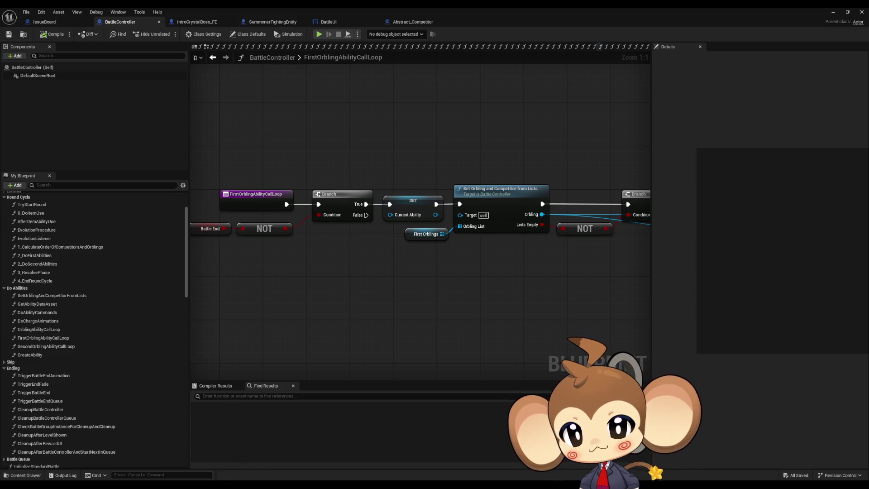
pyautogui.hotkey('alt', 'Tab')
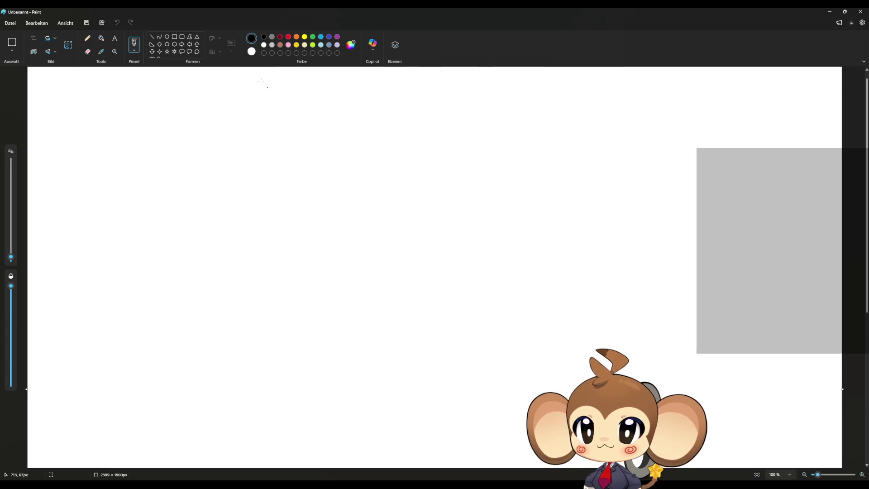
# Step: Fill the canvas black and select the pencil at 7 px
pyautogui.click(100, 39)
pyautogui.click(204, 141)
pyautogui.click(88, 38)
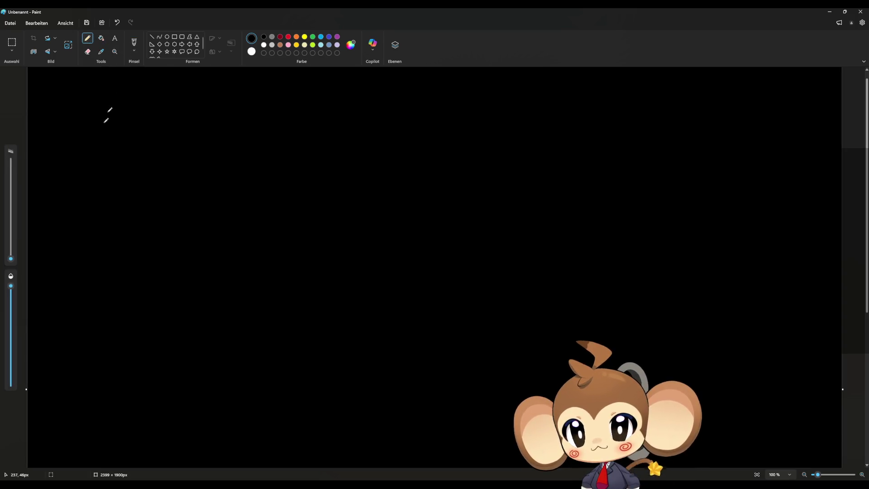
pyautogui.click(12, 253)
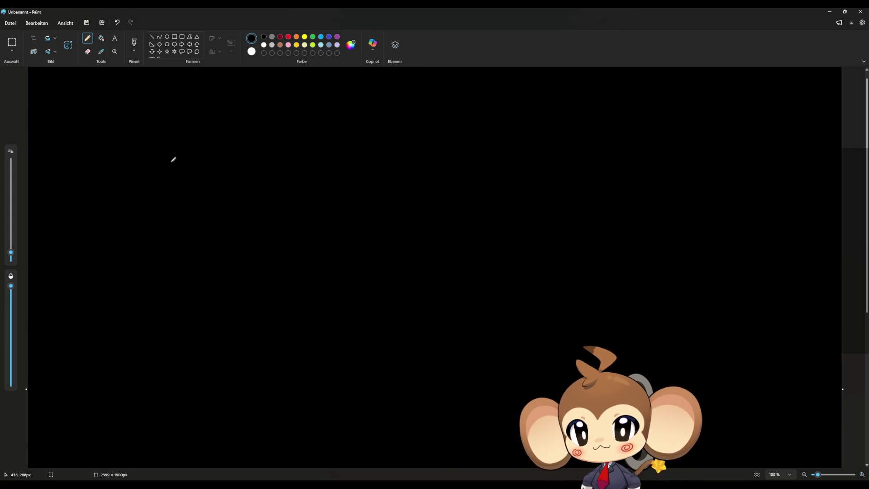
# Step: Draw two columns of circles and number them 1, 2 and 3
pyautogui.moveTo(208, 141)
pyautogui.mouseDown()
pyautogui.moveTo(215, 123)
pyautogui.moveTo(209, 168)
pyautogui.mouseUp()
pyautogui.moveTo(196, 178); pyautogui.dragTo(201, 191)
pyautogui.moveTo(340, 127); pyautogui.dragTo(335, 181)
pyautogui.moveTo(206, 115)
pyautogui.mouseDown()
pyautogui.moveTo(215, 119)
pyautogui.moveTo(222, 180)
pyautogui.mouseUp()
pyautogui.moveTo(312, 119); pyautogui.dragTo(320, 121)
pyautogui.moveTo(316, 142)
pyautogui.mouseDown()
pyautogui.moveTo(334, 153)
pyautogui.moveTo(308, 170)
pyautogui.mouseUp()
pyautogui.moveTo(138, 217)
pyautogui.mouseDown()
pyautogui.moveTo(359, 222)
pyautogui.moveTo(374, 93)
pyautogui.mouseUp()
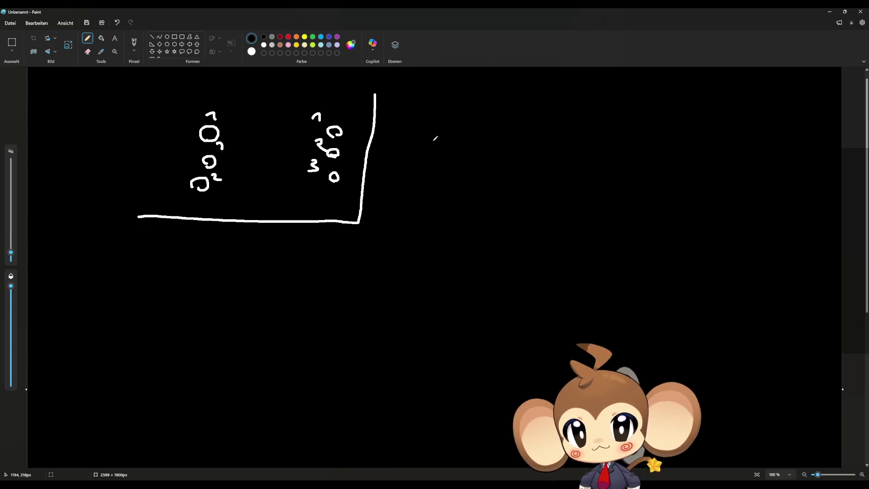
# Step: Draw a third stack of circles with rays and marks around it, extending the bottom line
pyautogui.moveTo(451, 146)
pyautogui.mouseDown()
pyautogui.moveTo(461, 158)
pyautogui.moveTo(447, 185)
pyautogui.moveTo(457, 180)
pyautogui.mouseUp()
pyautogui.moveTo(446, 200); pyautogui.dragTo(454, 209)
pyautogui.moveTo(446, 134); pyautogui.dragTo(446, 144)
pyautogui.moveTo(463, 135)
pyautogui.mouseDown()
pyautogui.moveTo(457, 144)
pyautogui.moveTo(474, 149)
pyautogui.mouseUp()
pyautogui.moveTo(470, 158)
pyautogui.mouseDown()
pyautogui.moveTo(471, 167)
pyautogui.moveTo(435, 171)
pyautogui.moveTo(435, 161)
pyautogui.moveTo(463, 162)
pyautogui.moveTo(460, 172)
pyautogui.mouseUp()
pyautogui.moveTo(459, 203)
pyautogui.mouseDown()
pyautogui.moveTo(467, 199)
pyautogui.moveTo(461, 226)
pyautogui.mouseUp()
pyautogui.moveTo(443, 221); pyautogui.dragTo(433, 216)
pyautogui.moveTo(426, 208); pyautogui.dragTo(440, 194)
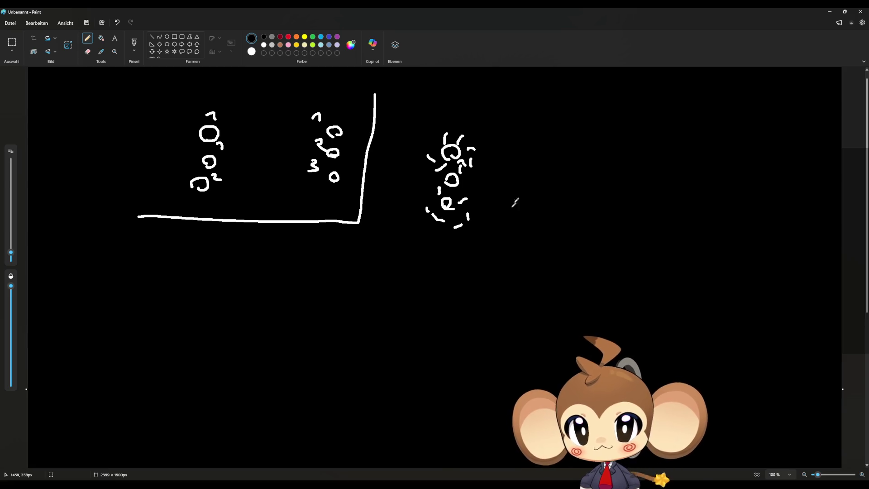
pyautogui.moveTo(354, 227)
pyautogui.mouseDown()
pyautogui.moveTo(601, 243)
pyautogui.moveTo(643, 217)
pyautogui.moveTo(644, 101)
pyautogui.mouseUp()
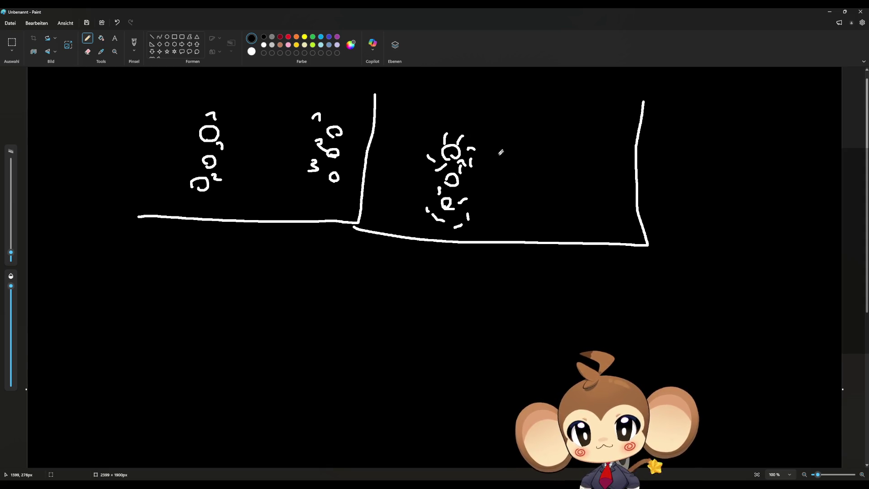
# Step: Draw short dashes beside the circles and in a right column, then start a vertical divider below
pyautogui.moveTo(470, 132); pyautogui.dragTo(496, 131)
pyautogui.moveTo(474, 178); pyautogui.dragTo(486, 178)
pyautogui.moveTo(477, 209); pyautogui.dragTo(494, 214)
pyautogui.moveTo(582, 137); pyautogui.dragTo(561, 138)
pyautogui.moveTo(577, 176); pyautogui.dragTo(546, 177)
pyautogui.moveTo(584, 216); pyautogui.dragTo(553, 215)
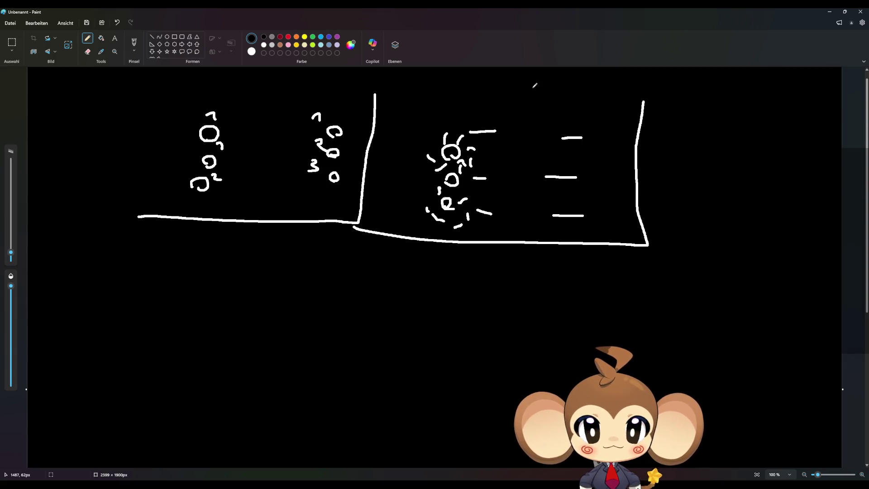
pyautogui.moveTo(354, 228); pyautogui.dragTo(359, 413)
# Step: Draw the lower divider and bottom line in the Paint sketch, label it 'Resolve', then minimise Paint
pyautogui.moveTo(94, 414); pyautogui.dragTo(460, 408)
pyautogui.moveTo(512, 400); pyautogui.dragTo(734, 401)
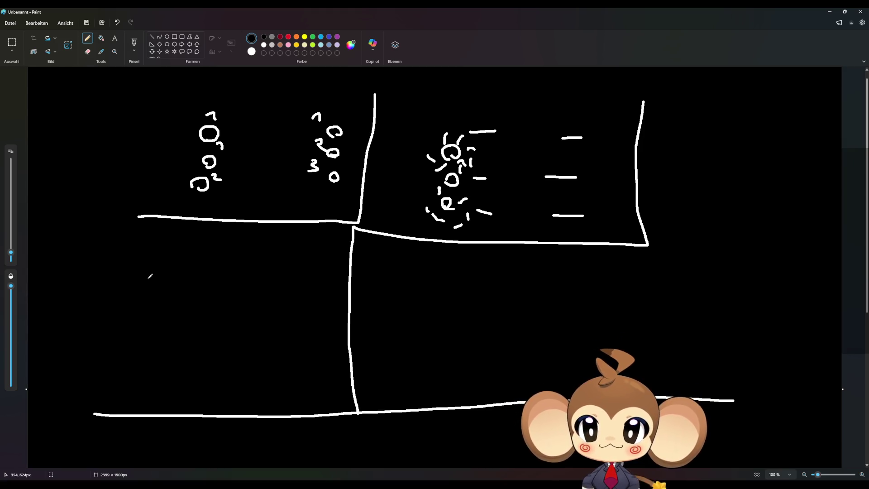
pyautogui.moveTo(154, 366)
pyautogui.mouseDown()
pyautogui.moveTo(168, 376)
pyautogui.moveTo(222, 382)
pyautogui.moveTo(233, 359)
pyautogui.moveTo(268, 397)
pyautogui.mouseUp()
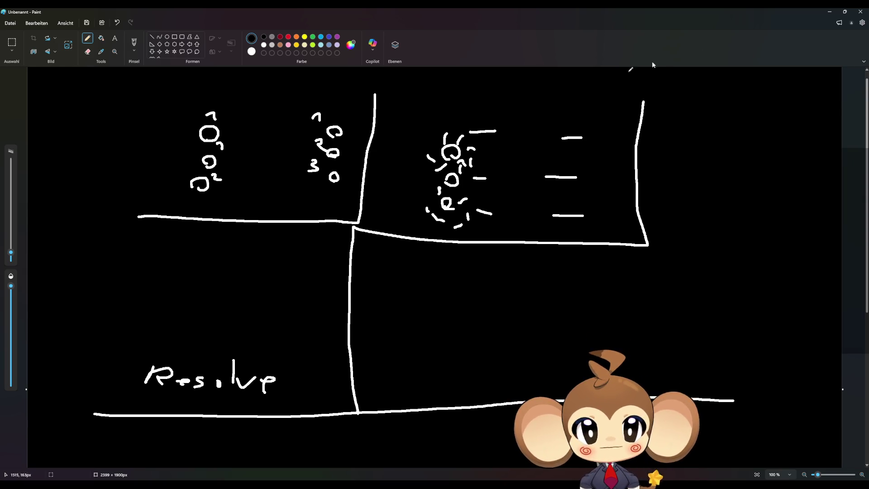
pyautogui.click(830, 12)
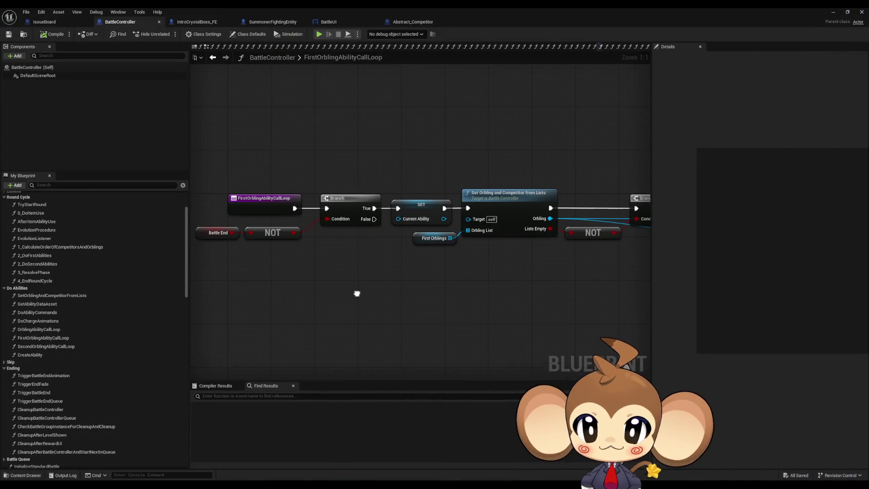
# Step: Open the SecondOrblingAbilityCallLoop function graph and select its Branch node
pyautogui.moveTo(321, 168); pyautogui.dragTo(331, 215)
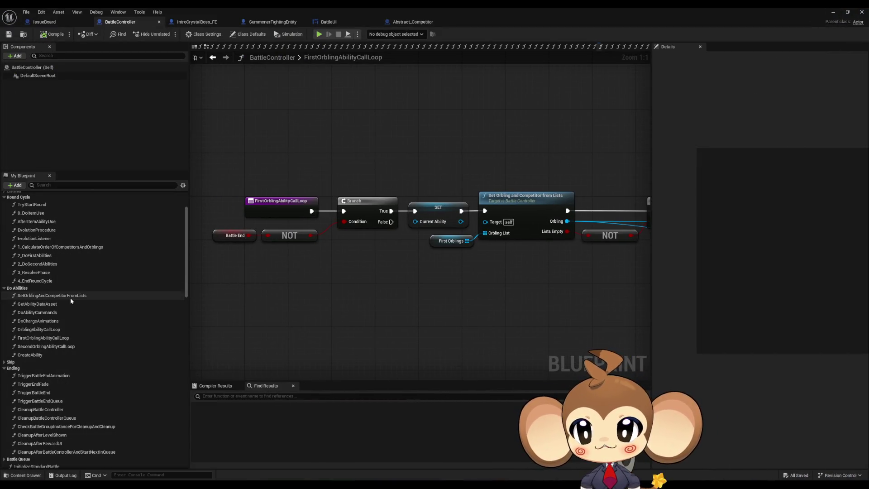
pyautogui.doubleClick(46, 346)
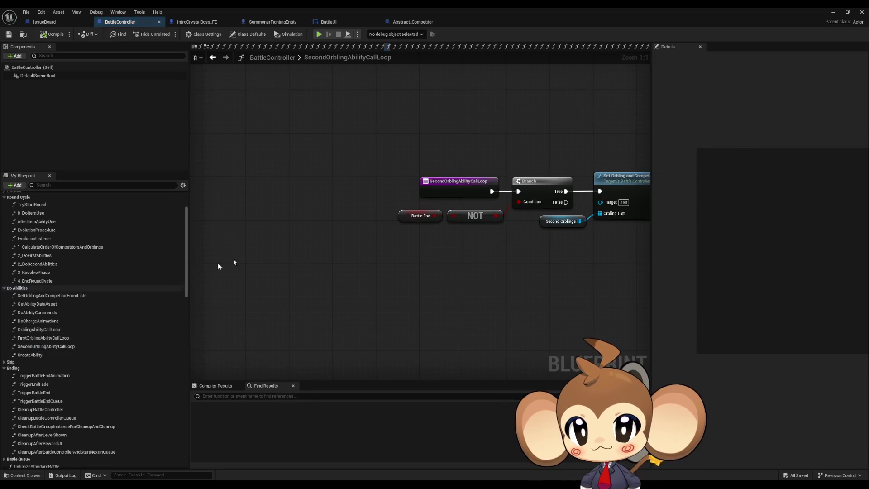
pyautogui.click(512, 187)
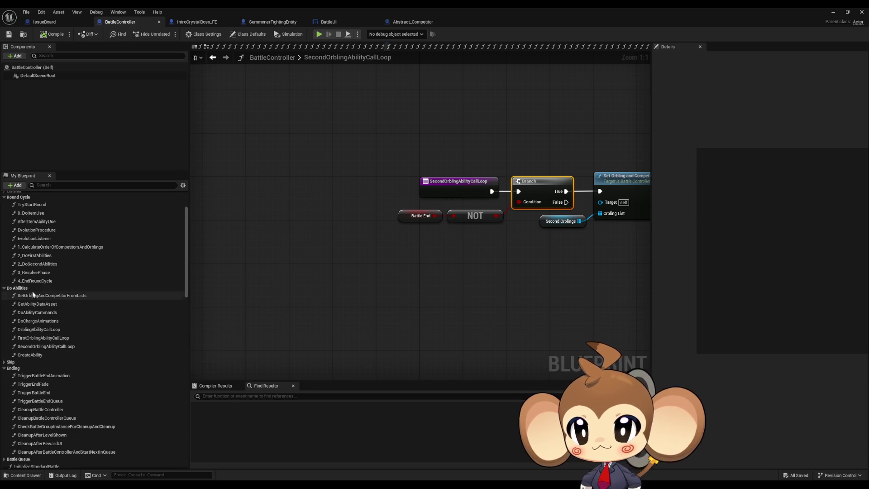
# Step: Open 3_ResolvePhase and look over its KO countdown and End Round Cycle nodes
pyautogui.click(38, 273)
pyautogui.doubleClick(39, 278)
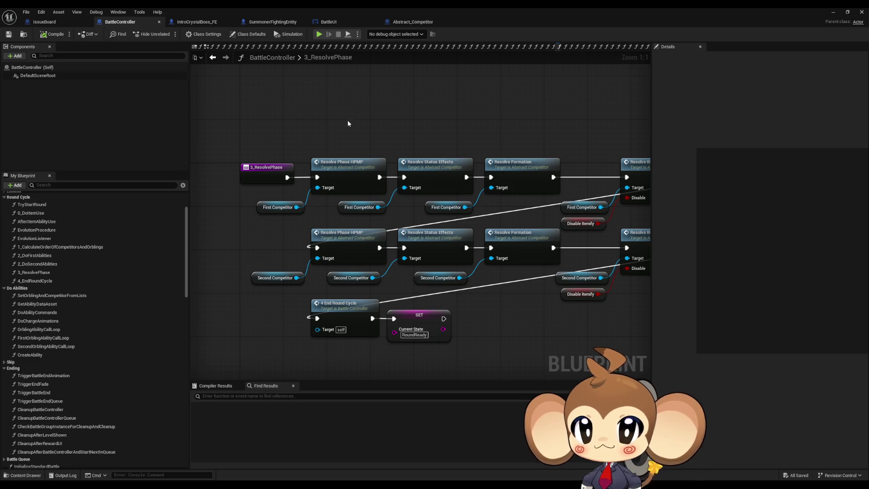
pyautogui.moveTo(346, 121)
pyautogui.mouseDown()
pyautogui.moveTo(357, 127)
pyautogui.moveTo(292, 190)
pyautogui.moveTo(300, 174)
pyautogui.mouseUp()
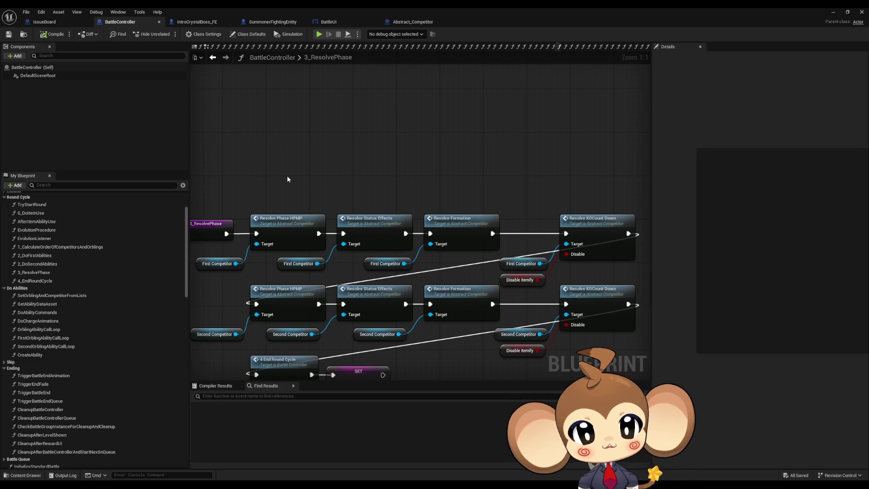
pyautogui.moveTo(287, 180)
pyautogui.mouseDown()
pyautogui.moveTo(349, 163)
pyautogui.moveTo(404, 167)
pyautogui.mouseUp()
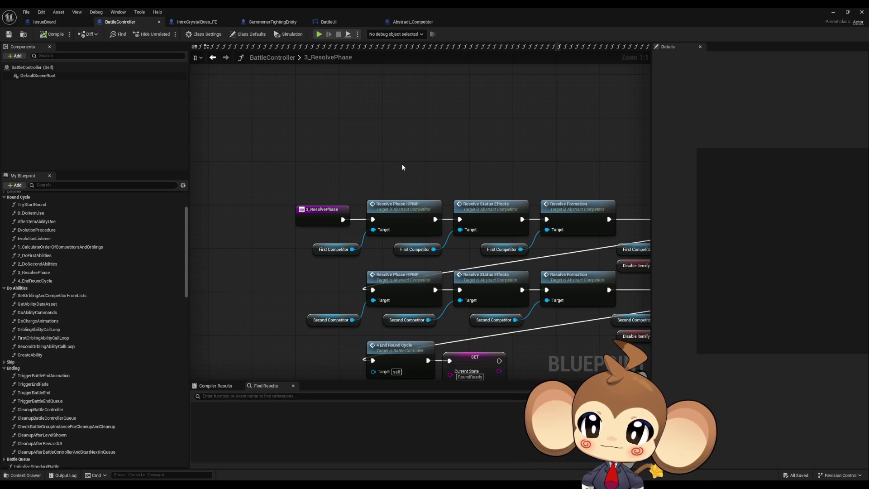
pyautogui.moveTo(384, 187); pyautogui.dragTo(387, 167)
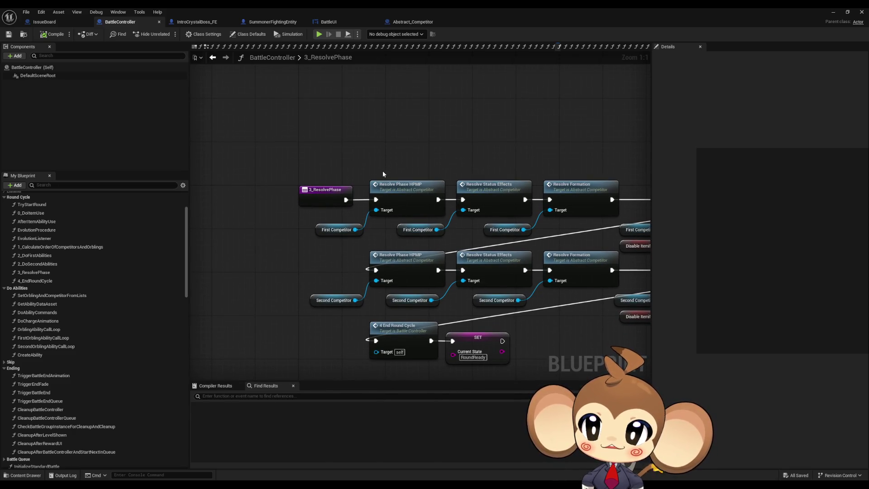
pyautogui.moveTo(383, 175)
pyautogui.mouseDown()
pyautogui.moveTo(377, 193)
pyautogui.moveTo(374, 187)
pyautogui.mouseUp()
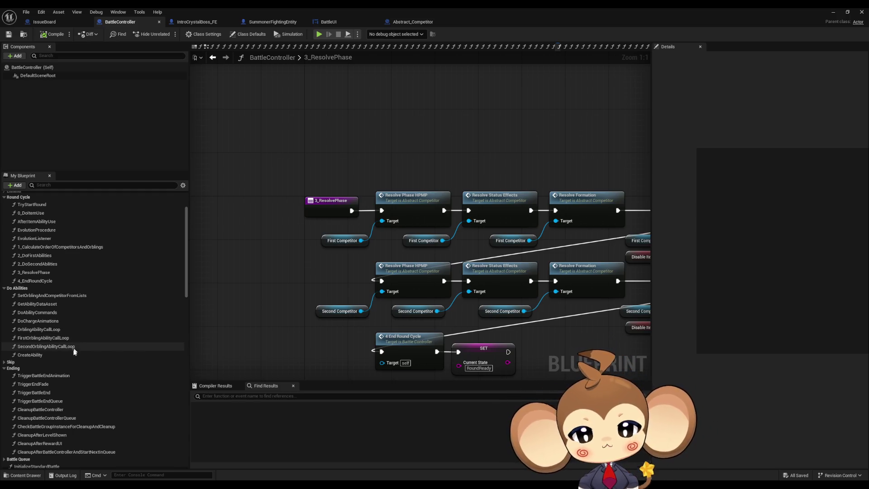
pyautogui.rightClick(48, 376)
pyautogui.moveTo(91, 416)
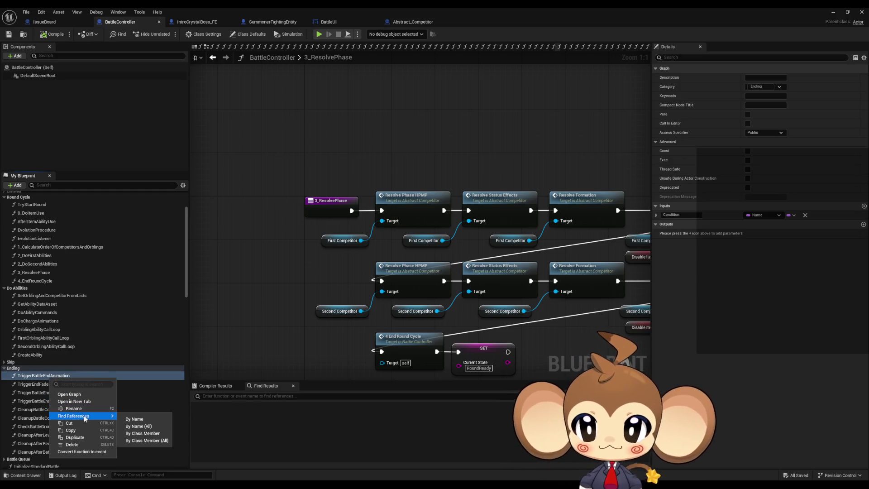
pyautogui.click(153, 439)
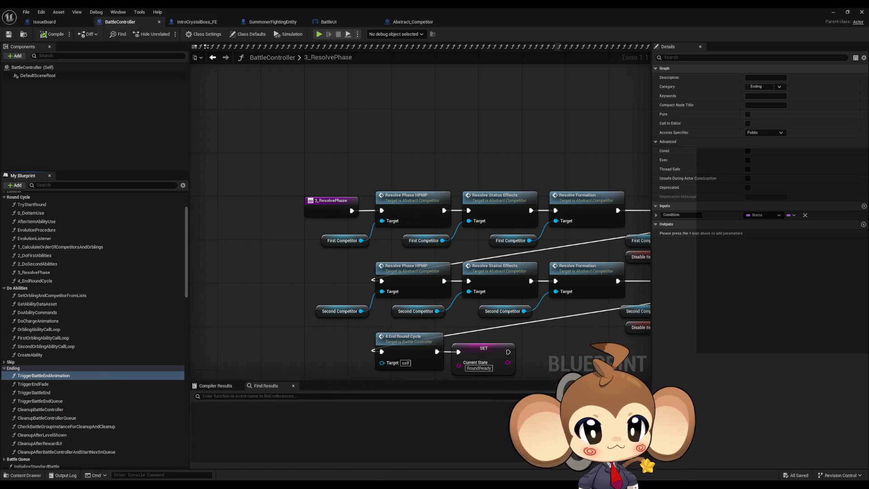
pyautogui.moveTo(345, 287); pyautogui.dragTo(240, 258)
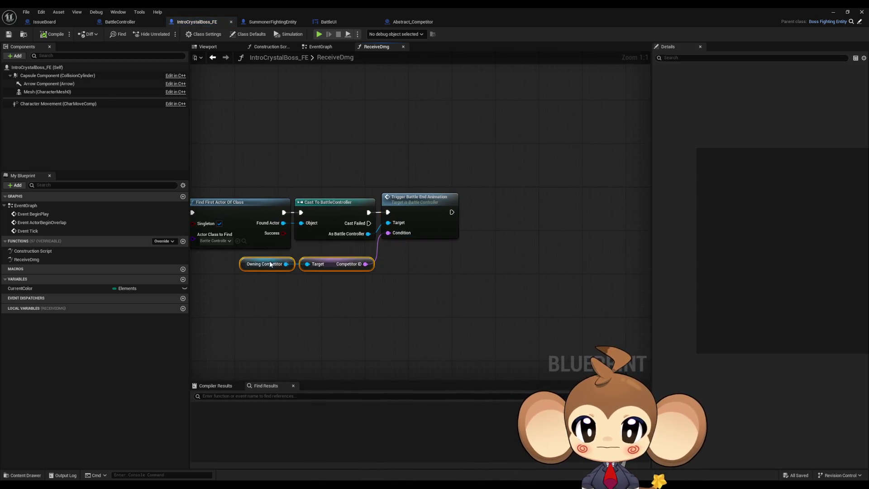
pyautogui.doubleClick(419, 198)
pyautogui.scroll(-3, 506, 313)
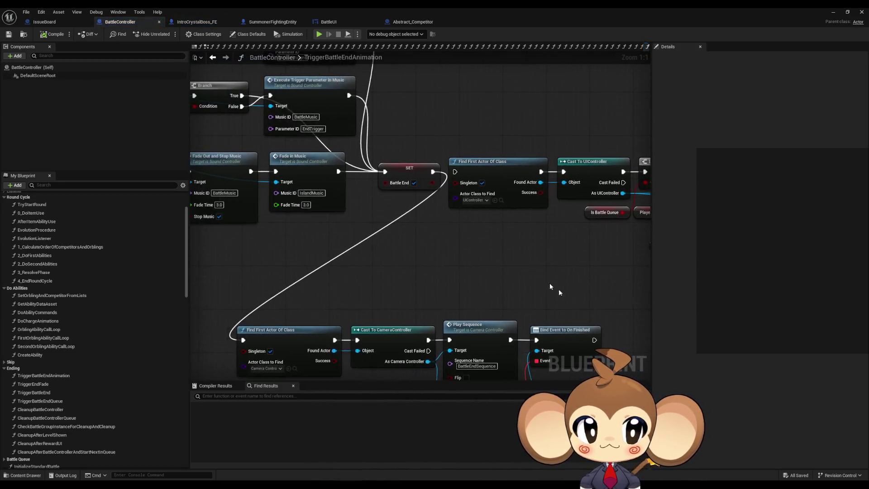
pyautogui.scroll(-2, 624, 289)
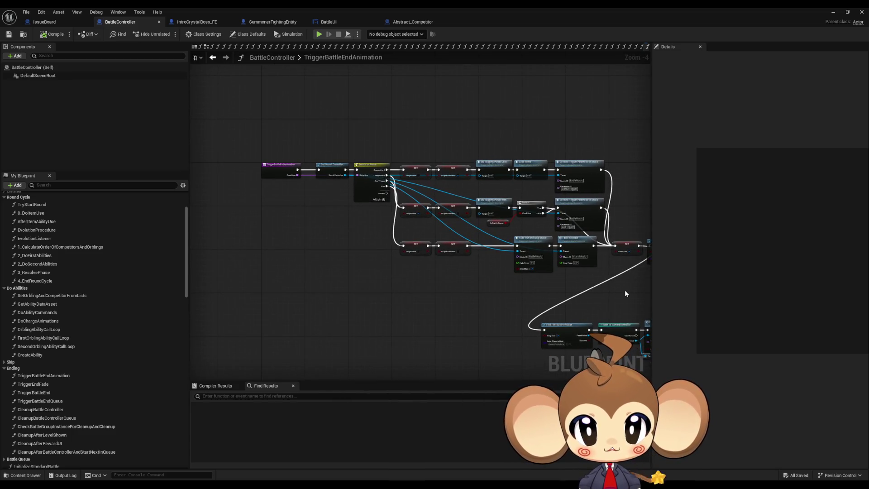
pyautogui.moveTo(333, 232); pyautogui.dragTo(422, 327)
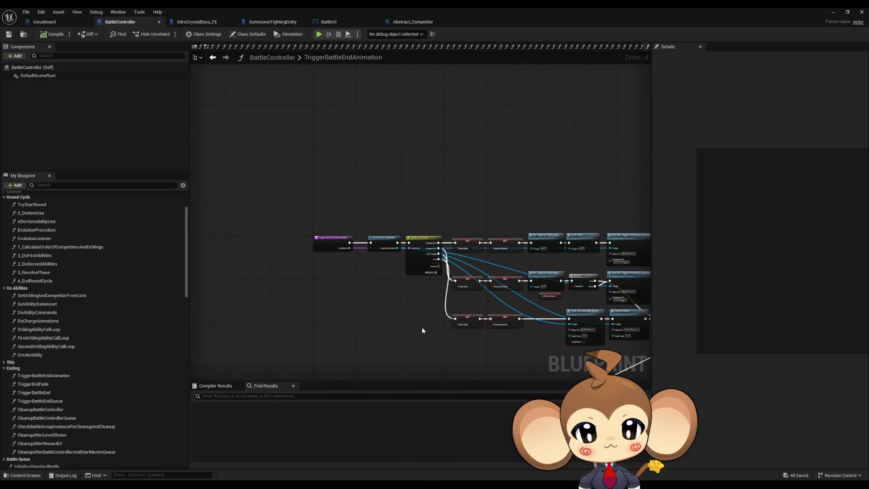
pyautogui.press('Home')
pyautogui.click(289, 186)
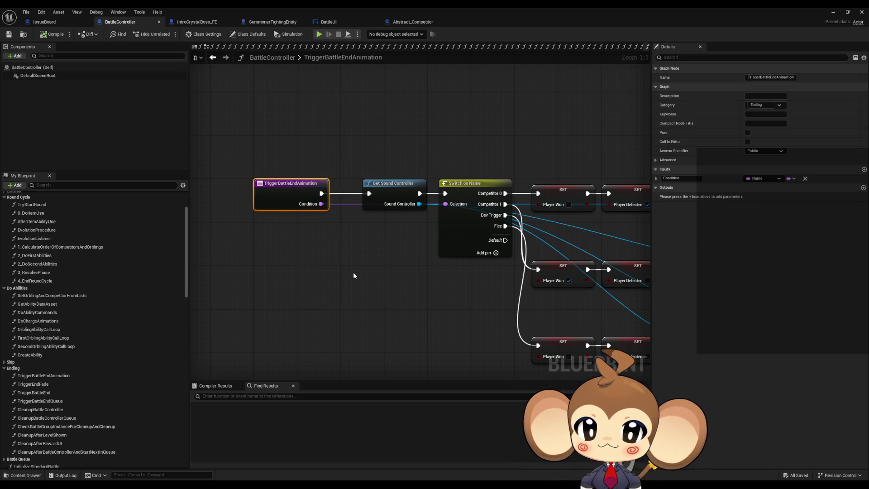
pyautogui.moveTo(352, 282)
pyautogui.mouseDown()
pyautogui.moveTo(360, 307)
pyautogui.moveTo(345, 300)
pyautogui.mouseUp()
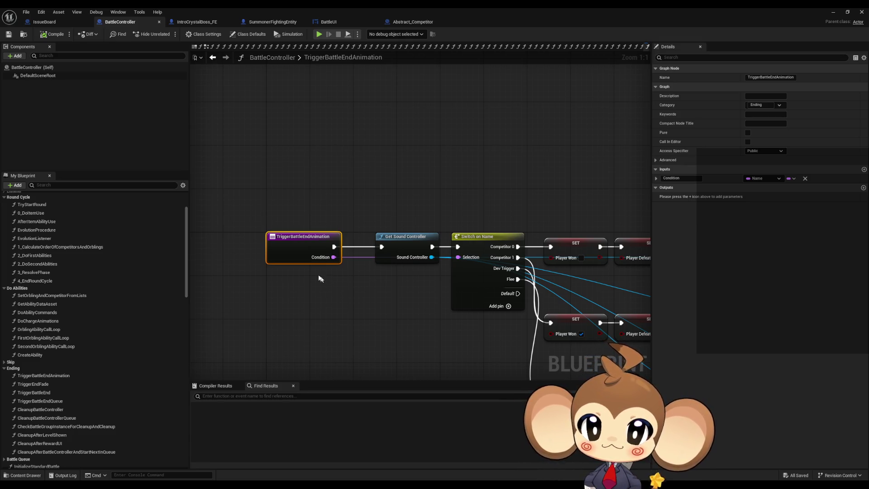
pyautogui.moveTo(261, 121)
pyautogui.mouseDown()
pyautogui.moveTo(268, 175)
pyautogui.moveTo(253, 173)
pyautogui.moveTo(382, 169)
pyautogui.moveTo(378, 186)
pyautogui.mouseUp()
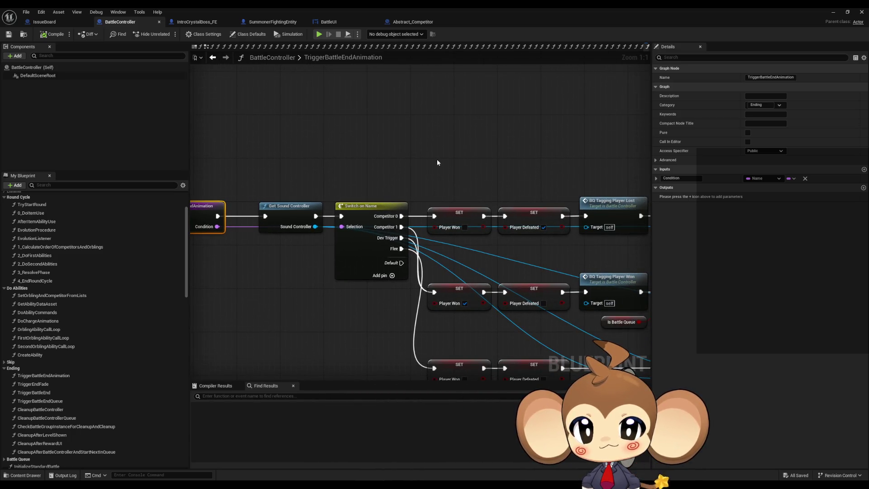
pyautogui.moveTo(440, 157); pyautogui.dragTo(412, 175)
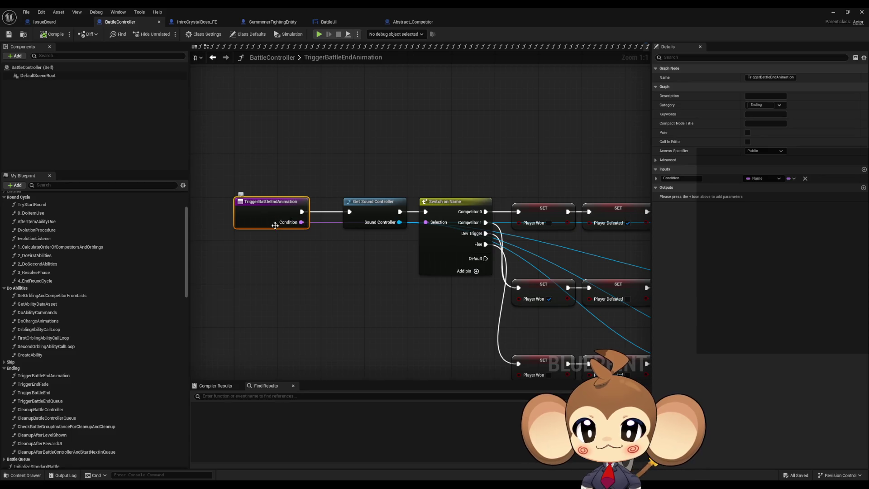
pyautogui.click(664, 178)
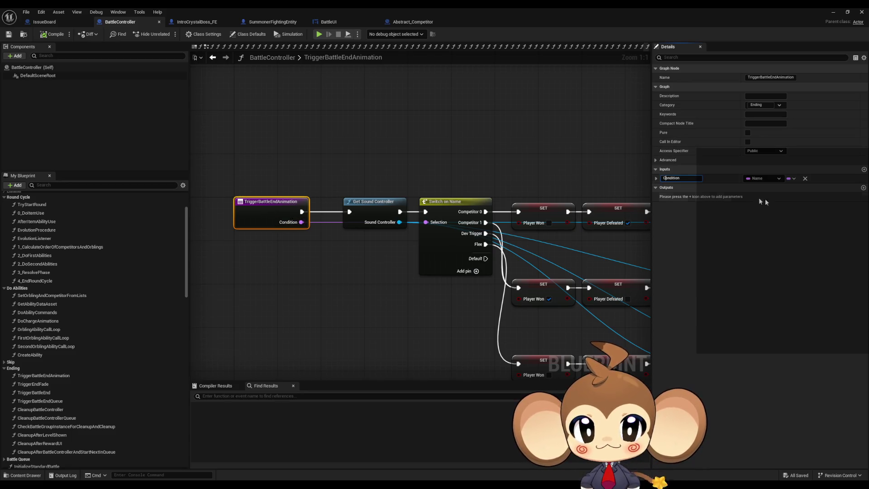
# Step: Rename TriggerBattleEndAnimation's Condition input to DefeatedID
pyautogui.write('DefeatedI')
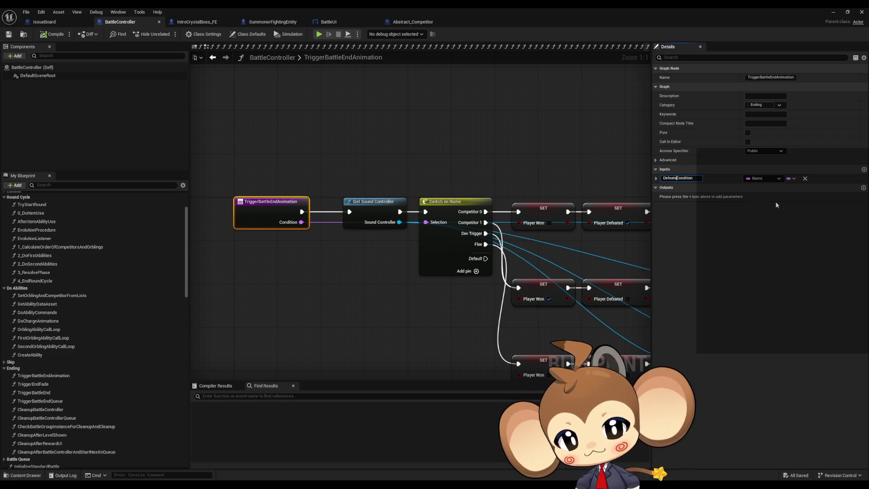
pyautogui.write('D')
pyautogui.press('Delete')
pyautogui.press('Delete')
pyautogui.press('Delete')
pyautogui.press('Return')
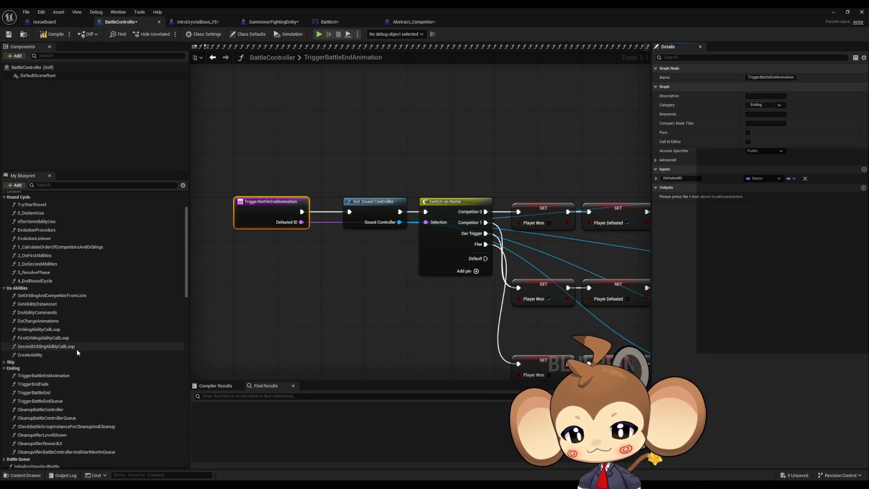
# Step: Find ResetBattleControllerVariables in My Blueprint and open its graph
pyautogui.scroll(-8, 74, 346)
pyautogui.scroll(-15, 72, 346)
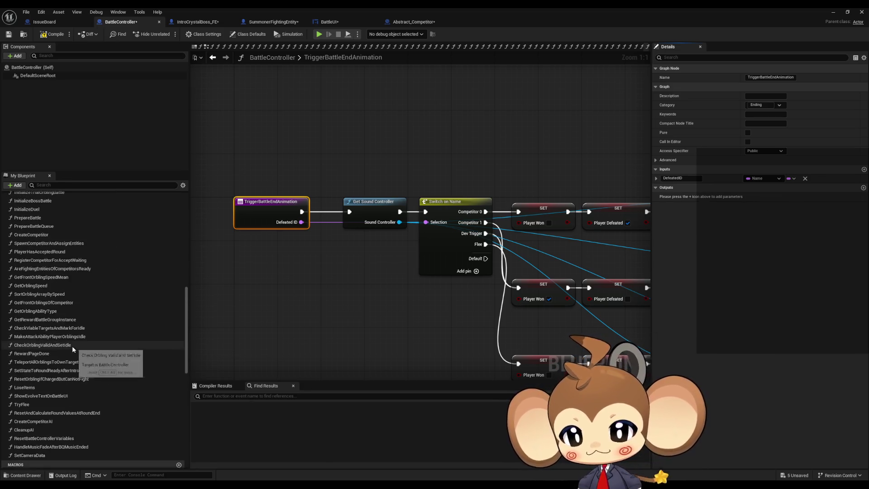
pyautogui.scroll(-6, 72, 344)
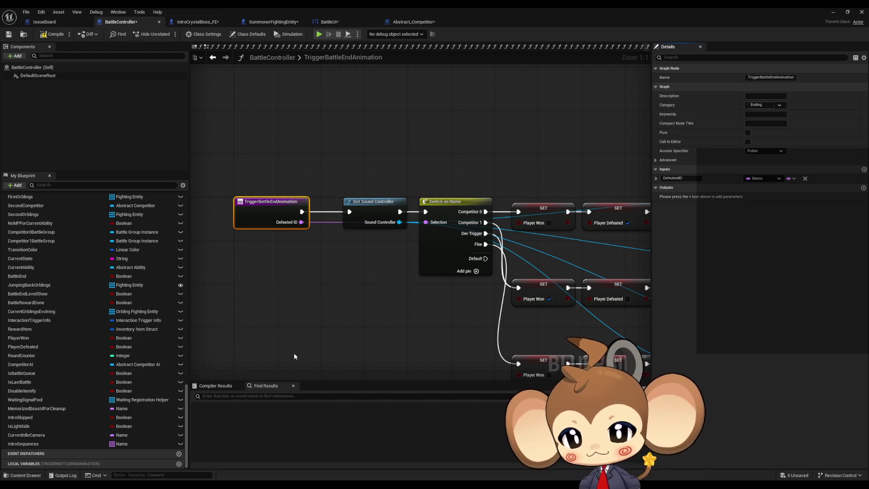
pyautogui.scroll(5, 111, 365)
pyautogui.scroll(5, 111, 365)
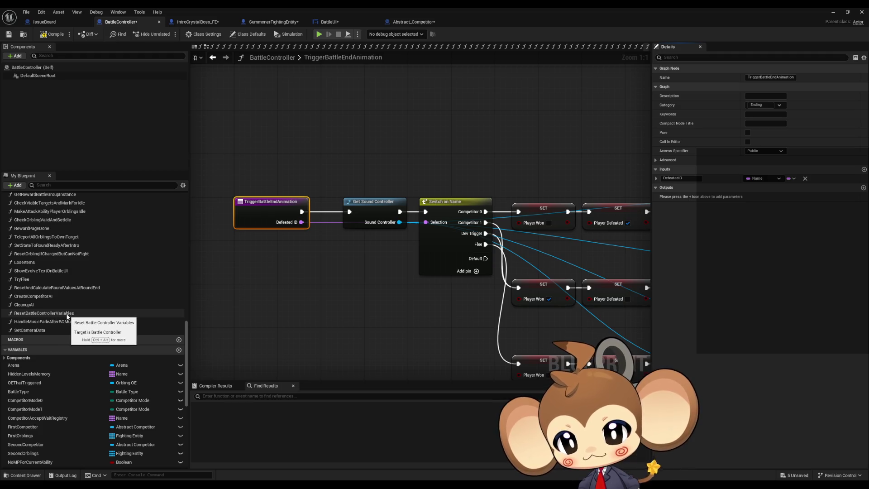
pyautogui.doubleClick(43, 313)
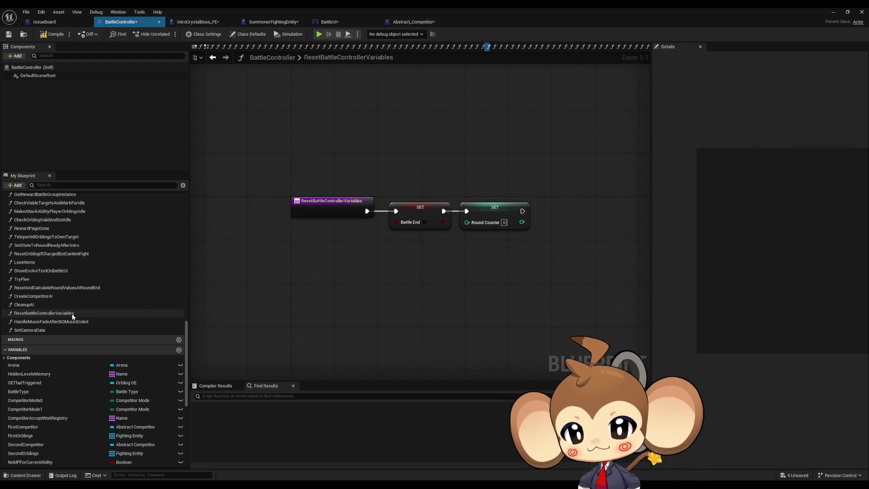
# Step: Create a new Name variable called BattleEndConditionSet
pyautogui.click(178, 350)
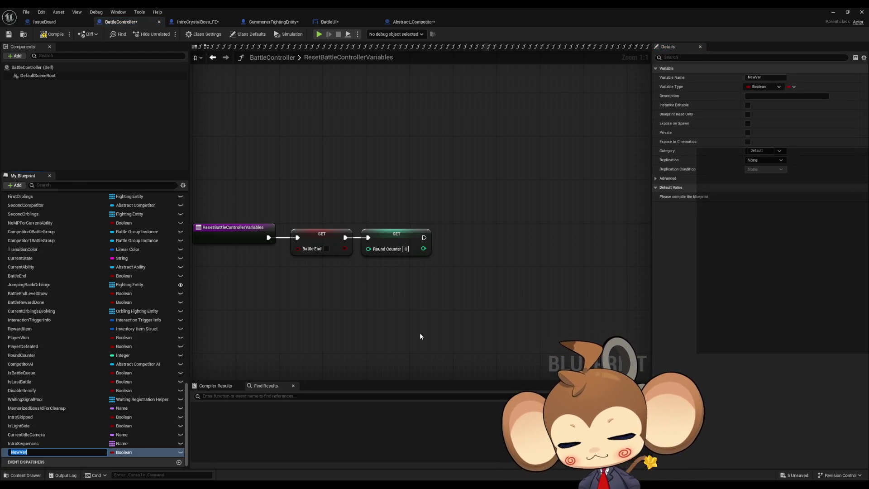
pyautogui.write('Defeated')
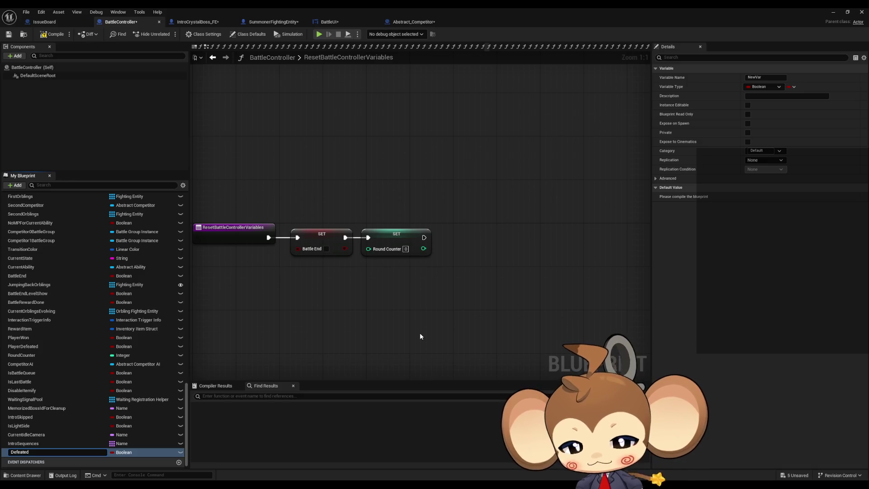
pyautogui.write('Competitor')
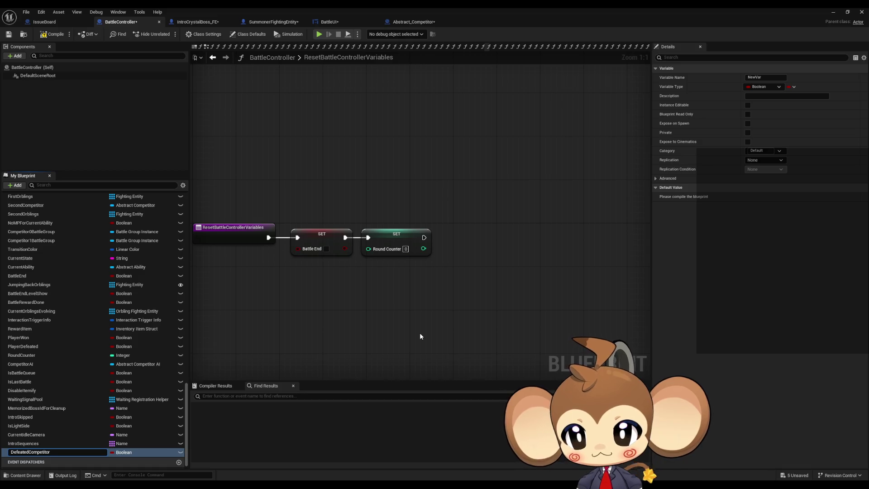
pyautogui.hotkey('ctrl', 'a')
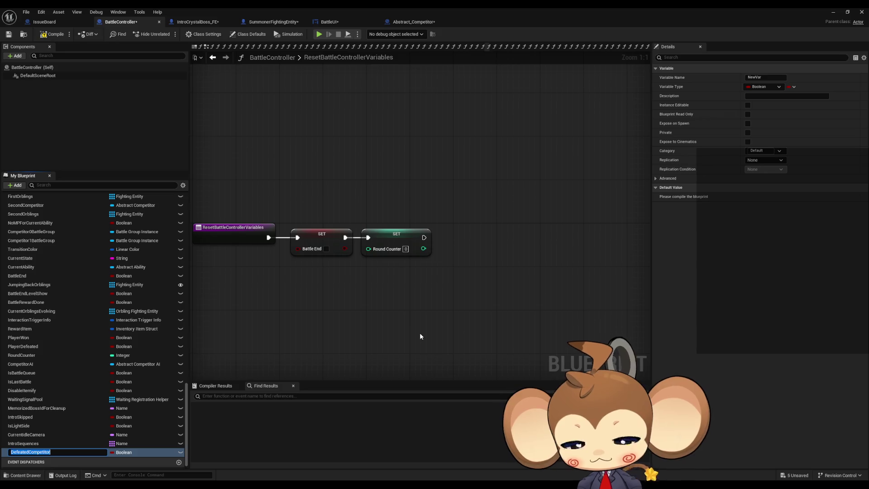
pyautogui.write('B')
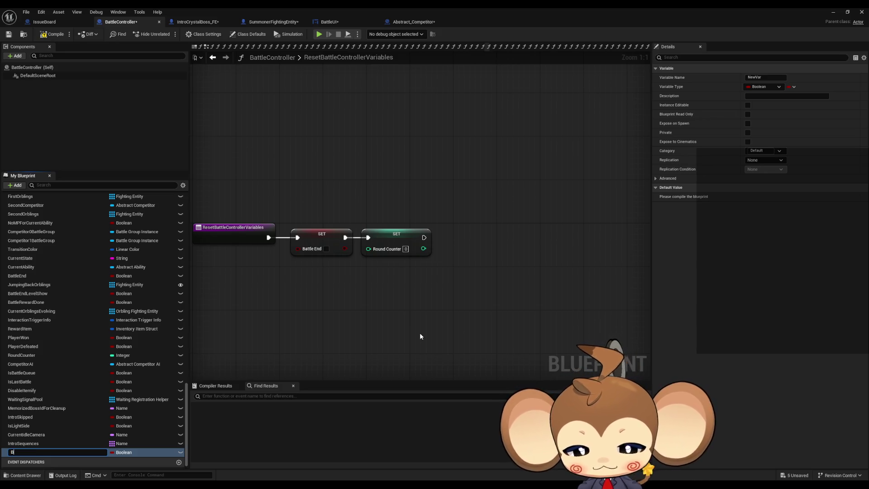
pyautogui.write('attleEndConditionSet')
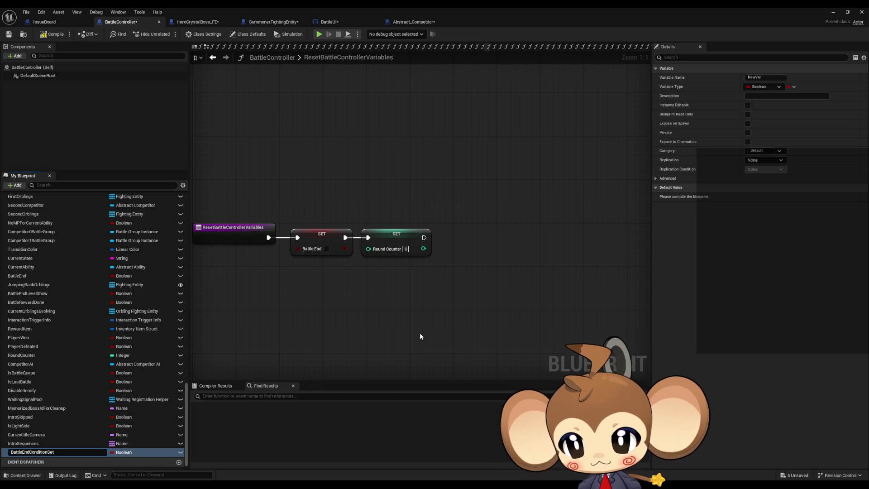
pyautogui.press('Return')
pyautogui.click(122, 452)
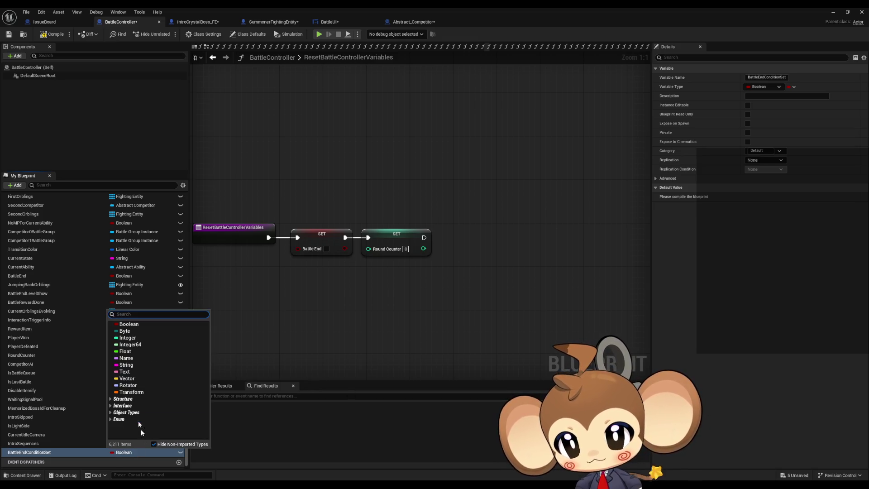
pyautogui.click(132, 360)
# Step: Add a SET BattleEndConditionSet node chained after the Round Counter SET
pyautogui.moveTo(59, 450)
pyautogui.mouseDown()
pyautogui.moveTo(475, 227)
pyautogui.moveTo(424, 237)
pyautogui.mouseUp()
pyautogui.click(485, 244)
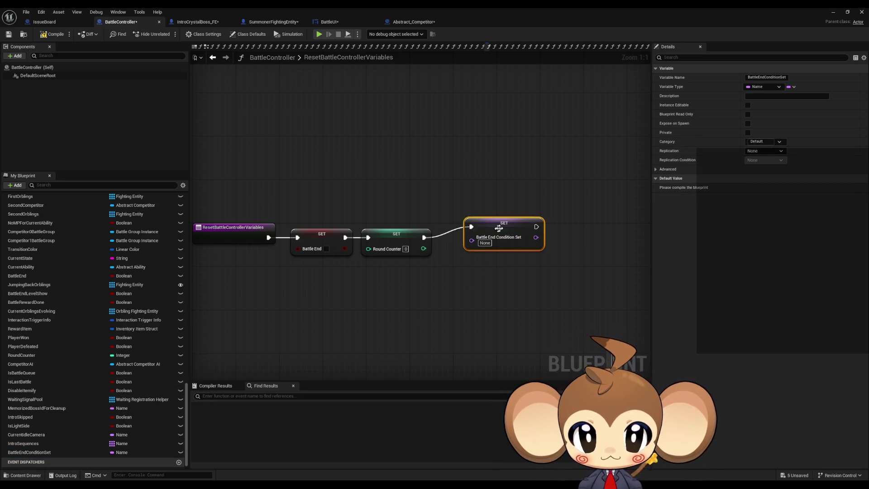
pyautogui.moveTo(503, 233); pyautogui.dragTo(480, 243)
pyautogui.click(230, 318)
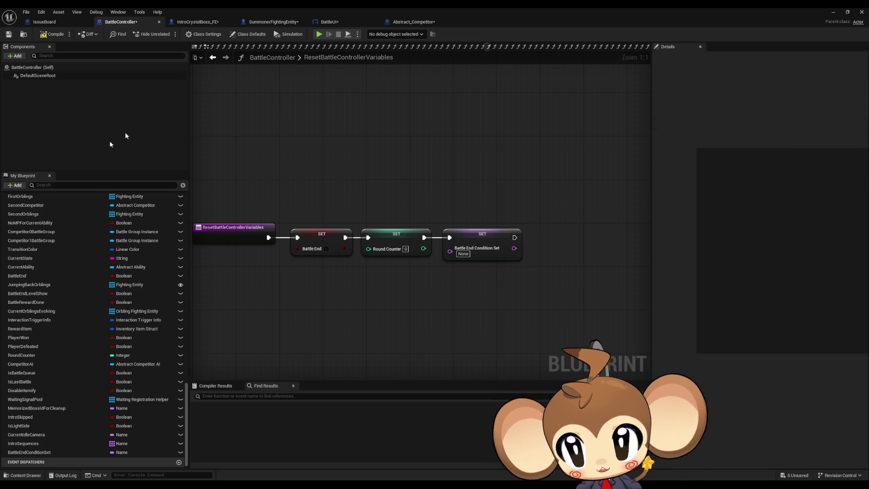
pyautogui.click(216, 58)
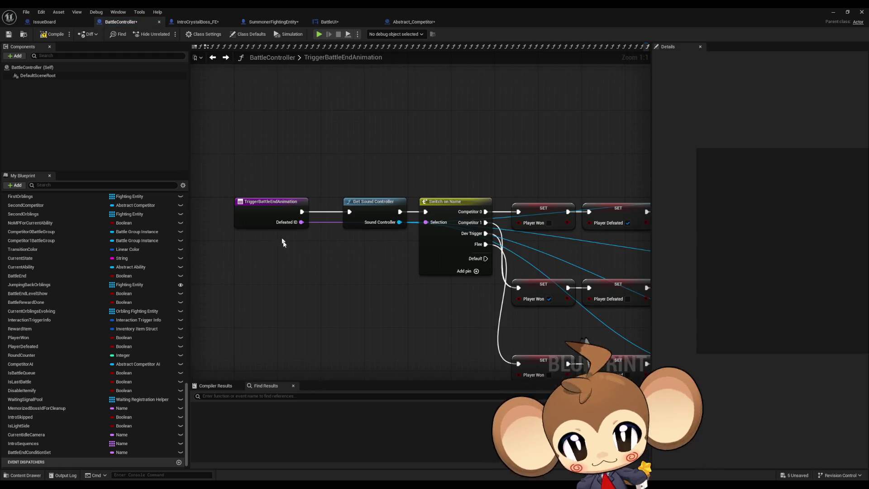
# Step: Rename the function entry's DefeatedID input to BattleEndCOndition
pyautogui.click(262, 219)
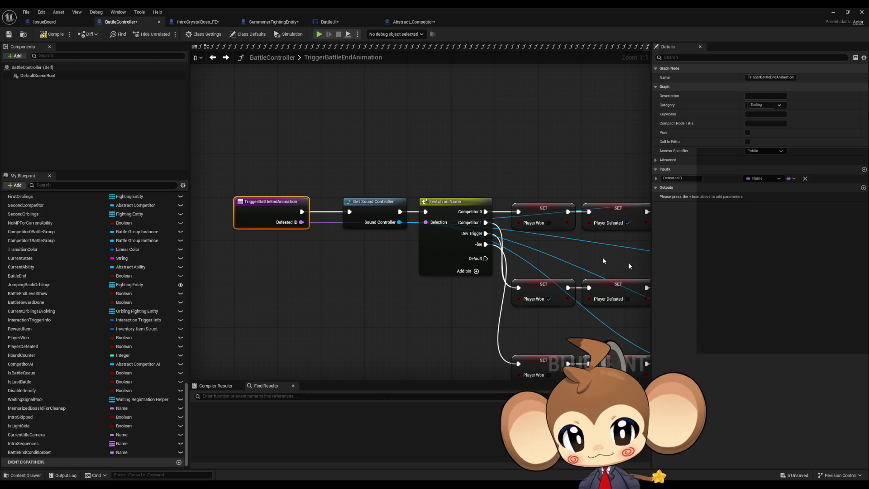
pyautogui.click(674, 178)
pyautogui.write('BattleEnd')
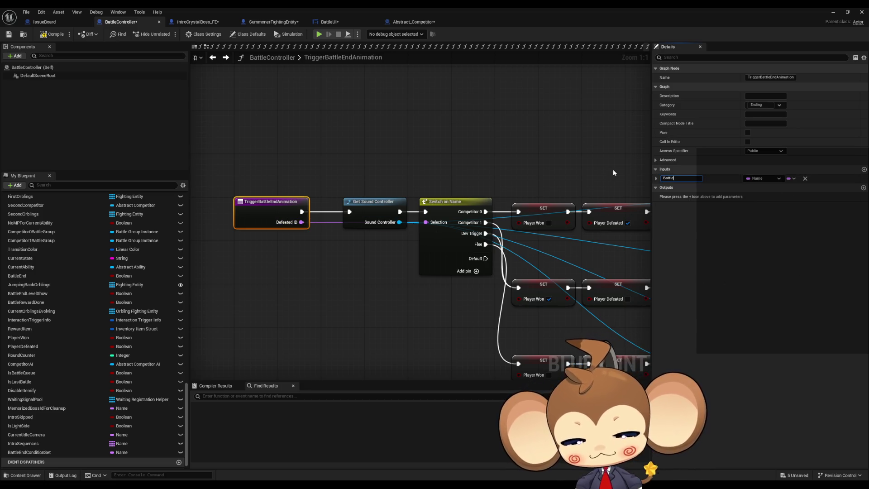
pyautogui.write('COndition')
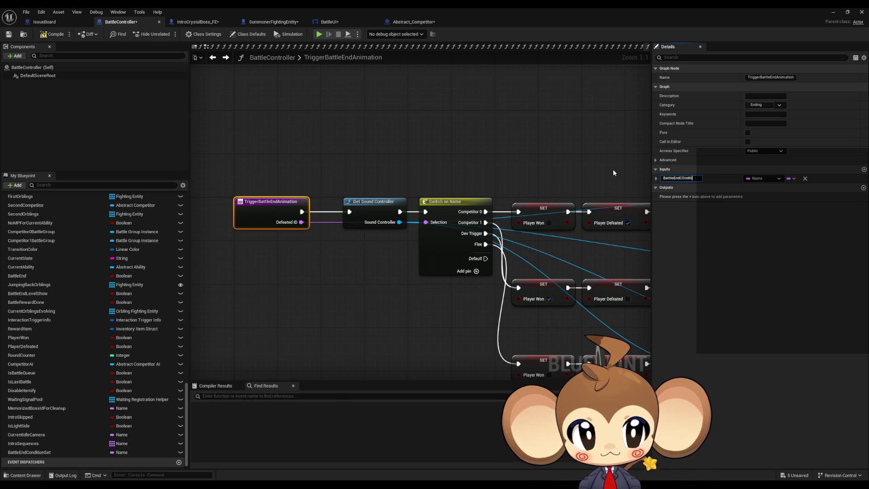
pyautogui.press('Return')
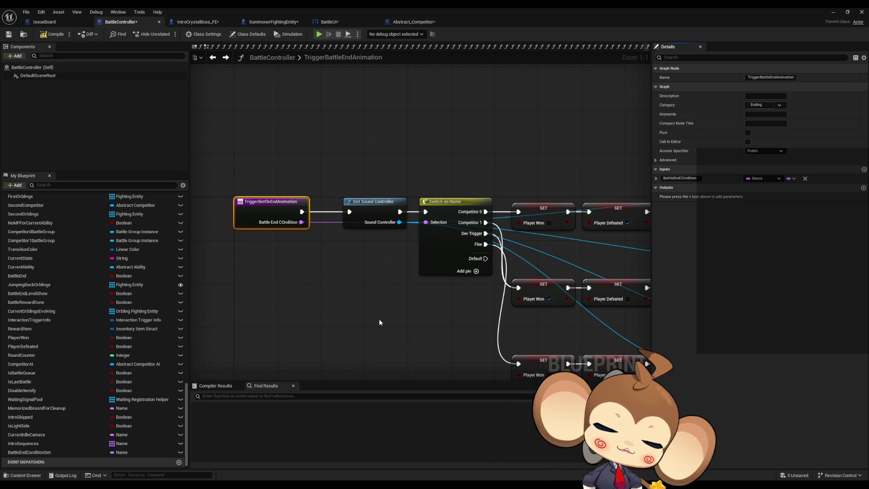
# Step: Add a BattleEndConditionSet getter wired into a new != node, positioned left of the entry
pyautogui.moveTo(29, 452)
pyautogui.mouseDown()
pyautogui.moveTo(251, 313)
pyautogui.moveTo(228, 292)
pyautogui.mouseUp()
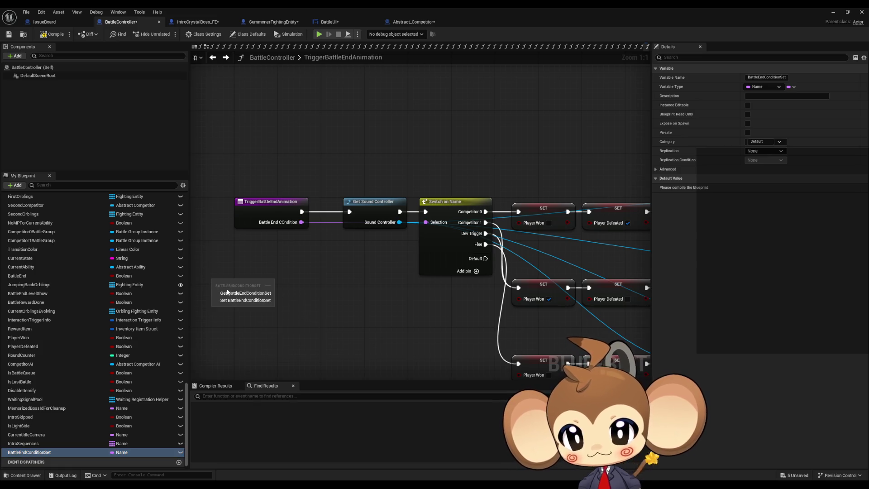
pyautogui.click(228, 293)
pyautogui.moveTo(335, 271); pyautogui.dragTo(362, 281)
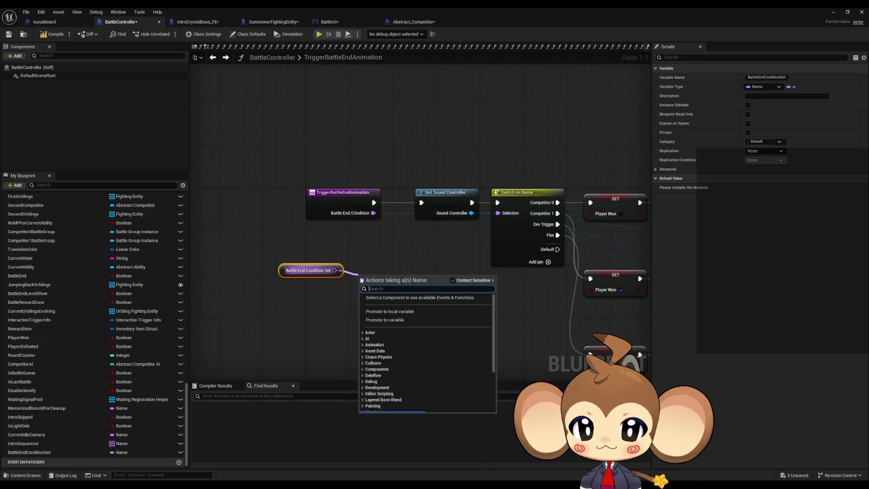
pyautogui.write('!=')
pyautogui.press('Return')
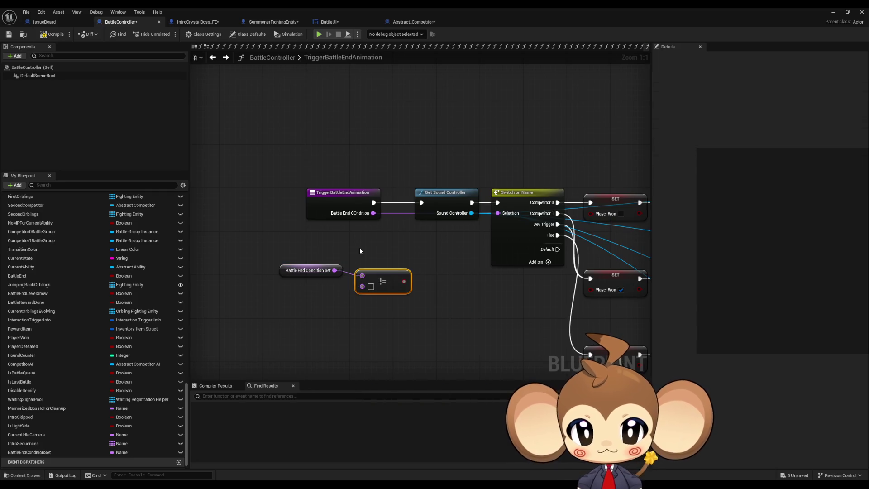
pyautogui.keyDown('ctrl'); pyautogui.click(308, 271); pyautogui.keyUp('ctrl')
pyautogui.moveTo(307, 270); pyautogui.dragTo(238, 276)
pyautogui.click(292, 307)
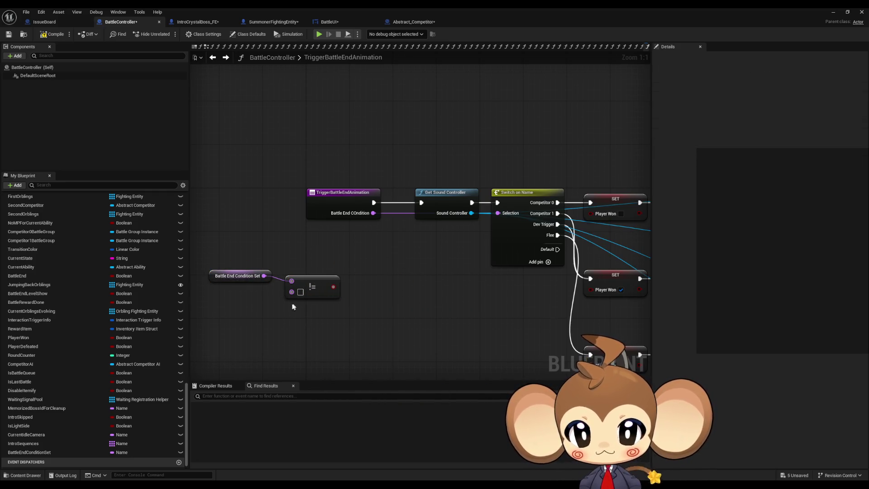
pyautogui.moveTo(281, 308); pyautogui.dragTo(335, 286)
pyautogui.click(370, 261)
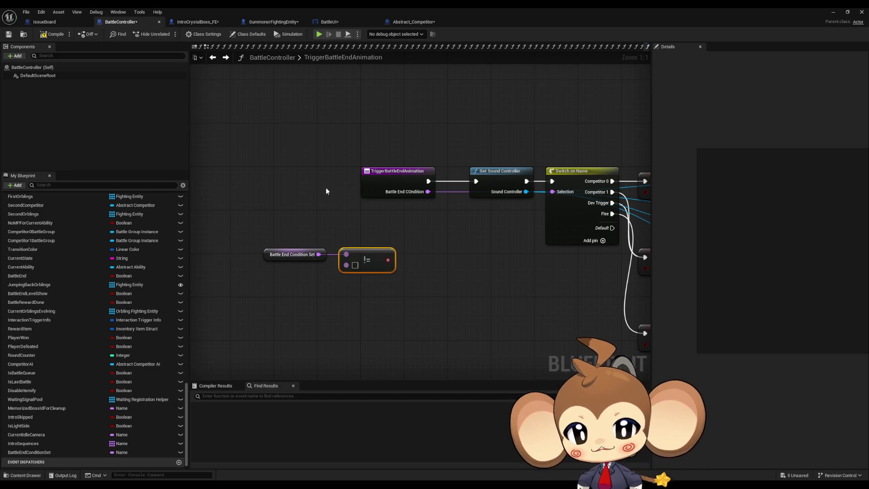
# Step: Duplicate the != node, wire BattleEndConditionSet into it, then arrange and box-select both comparisons
pyautogui.hotkey('ctrl', 'c')
pyautogui.hotkey('ctrl', 'v')
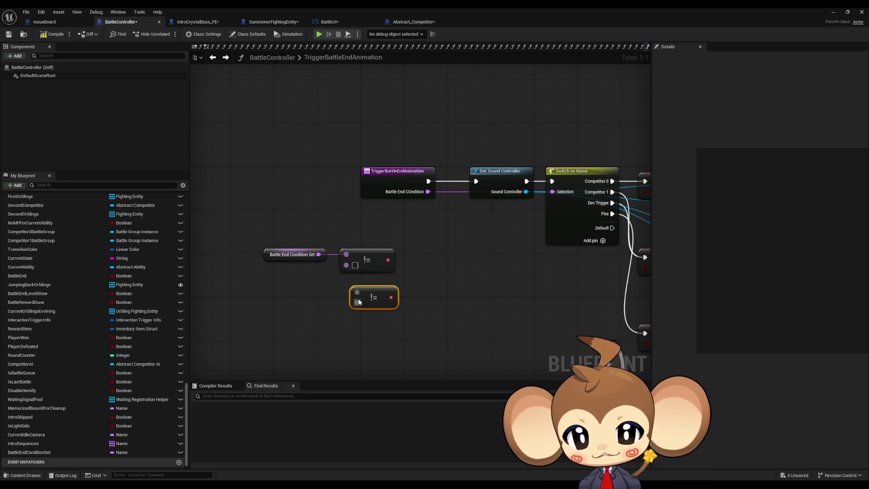
pyautogui.moveTo(357, 292); pyautogui.dragTo(319, 255)
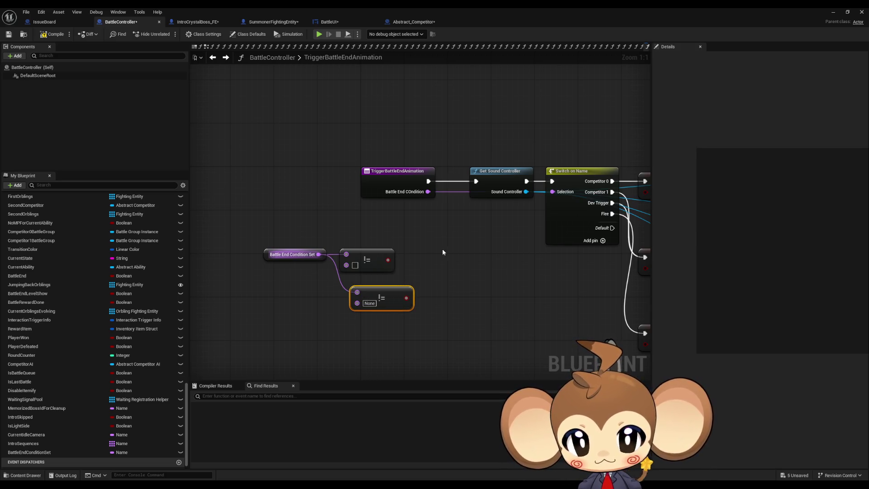
pyautogui.moveTo(393, 292); pyautogui.dragTo(383, 284)
pyautogui.click(484, 270)
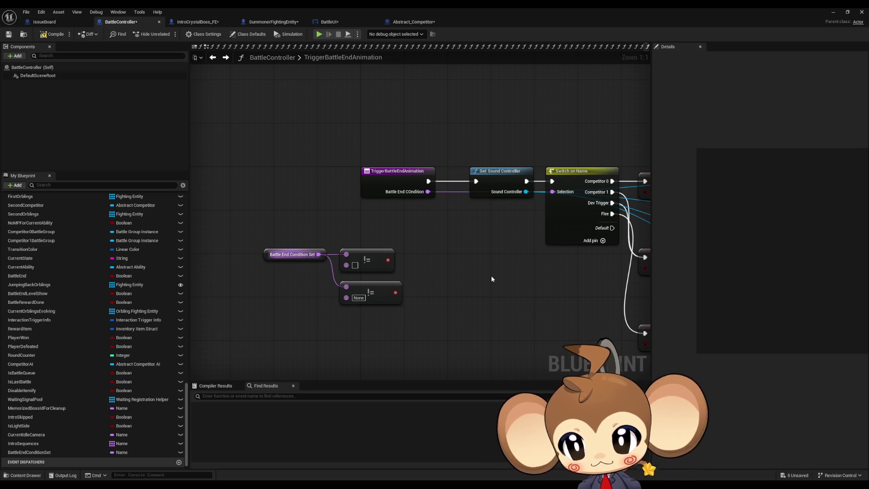
pyautogui.moveTo(481, 276)
pyautogui.mouseDown()
pyautogui.moveTo(501, 244)
pyautogui.moveTo(472, 228)
pyautogui.moveTo(480, 233)
pyautogui.mouseUp()
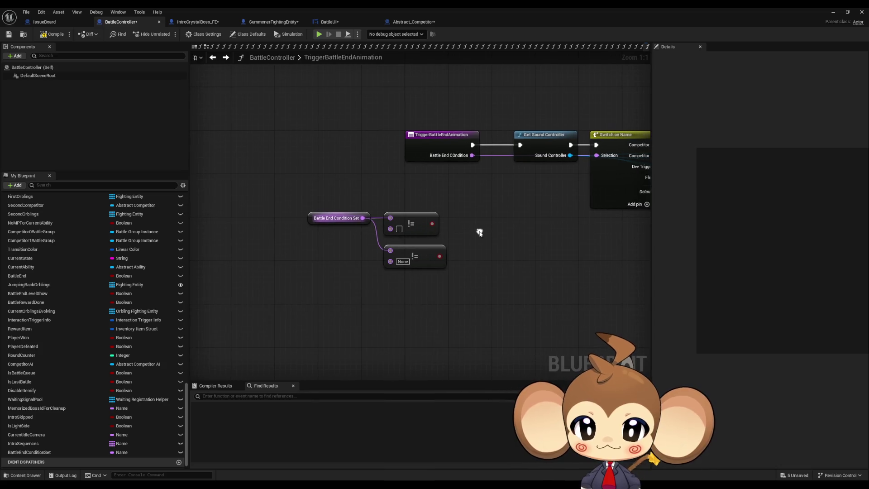
pyautogui.moveTo(305, 193); pyautogui.dragTo(388, 269)
pyautogui.moveTo(431, 251); pyautogui.dragTo(382, 251)
pyautogui.click(461, 235)
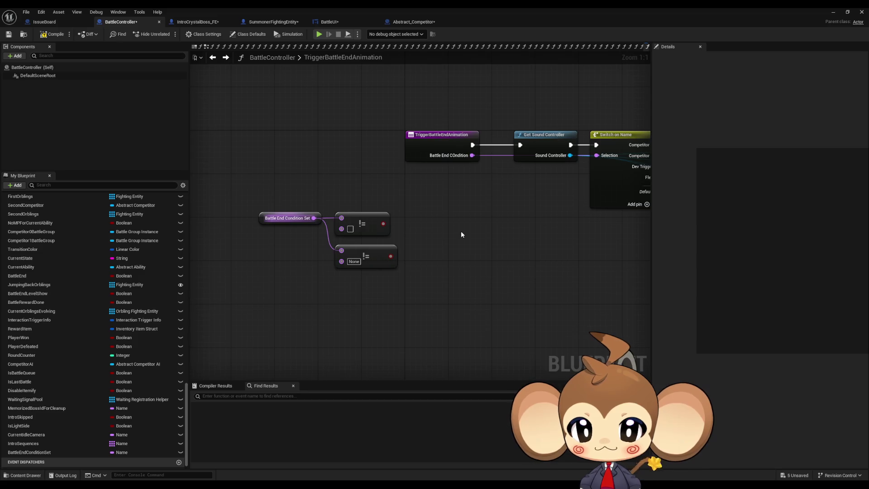
pyautogui.moveTo(334, 185); pyautogui.dragTo(398, 288)
# Step: Replace the != nodes with two == nodes both fed by Battle End Condition Set
pyautogui.press('Delete')
pyautogui.moveTo(314, 218); pyautogui.dragTo(355, 223)
pyautogui.write('==')
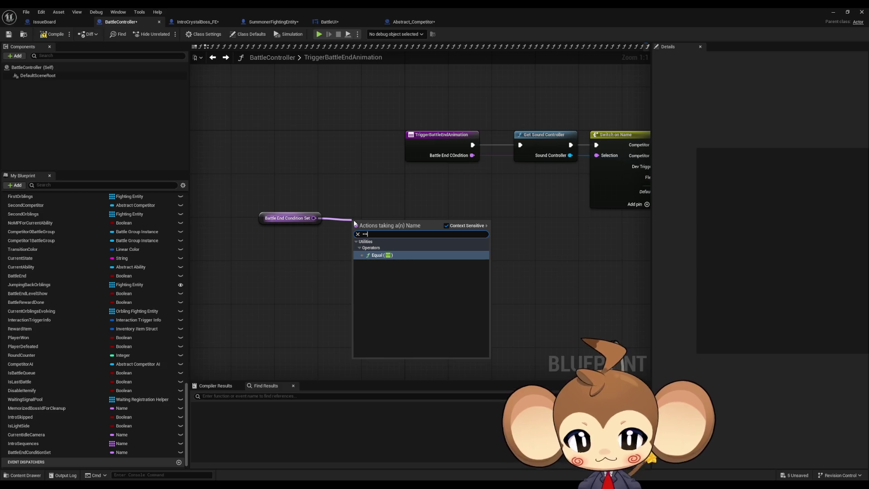
pyautogui.press('Return')
pyautogui.hotkey('ctrl', 'd')
pyautogui.moveTo(354, 214); pyautogui.dragTo(354, 239)
pyautogui.moveTo(313, 218); pyautogui.dragTo(347, 245)
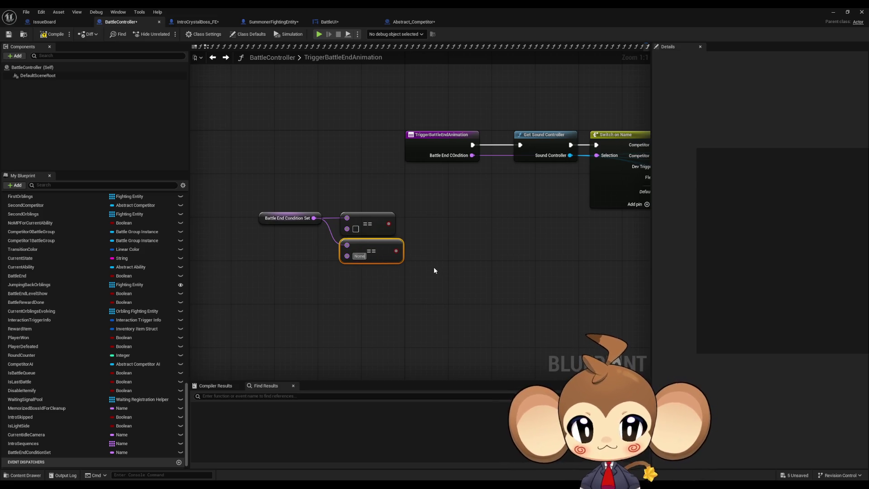
# Step: Combine the two == results with an OR node and add a NOT after it
pyautogui.moveTo(389, 224)
pyautogui.mouseDown()
pyautogui.moveTo(426, 227)
pyautogui.moveTo(420, 216)
pyautogui.mouseUp()
pyautogui.write('or')
pyautogui.press('Return')
pyautogui.moveTo(396, 251)
pyautogui.mouseDown()
pyautogui.moveTo(435, 229)
pyautogui.moveTo(473, 227)
pyautogui.mouseUp()
pyautogui.write('not boo')
pyautogui.press('Return')
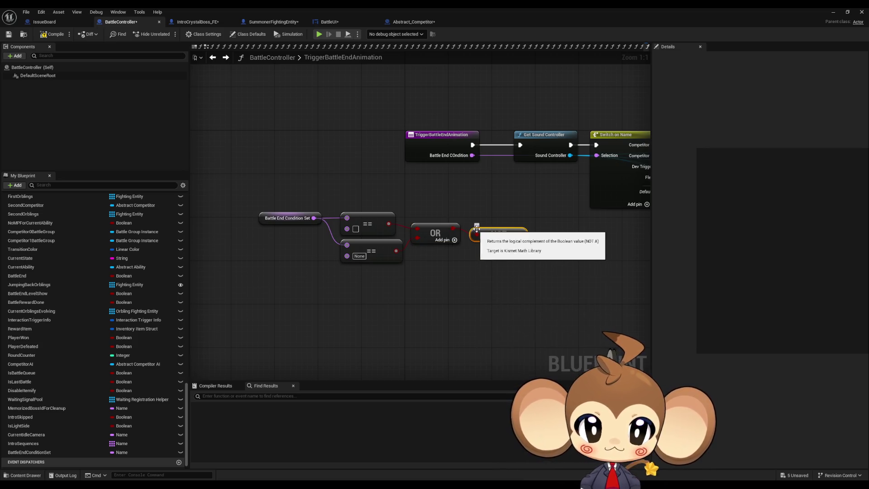
# Step: Move the condition nodes left and create a Branch driven by the NOT result
pyautogui.moveTo(239, 183); pyautogui.dragTo(531, 281)
pyautogui.moveTo(500, 235)
pyautogui.mouseDown()
pyautogui.moveTo(397, 235)
pyautogui.moveTo(438, 236)
pyautogui.moveTo(459, 226)
pyautogui.moveTo(463, 205)
pyautogui.mouseUp()
pyautogui.write('branch')
pyautogui.press('Return')
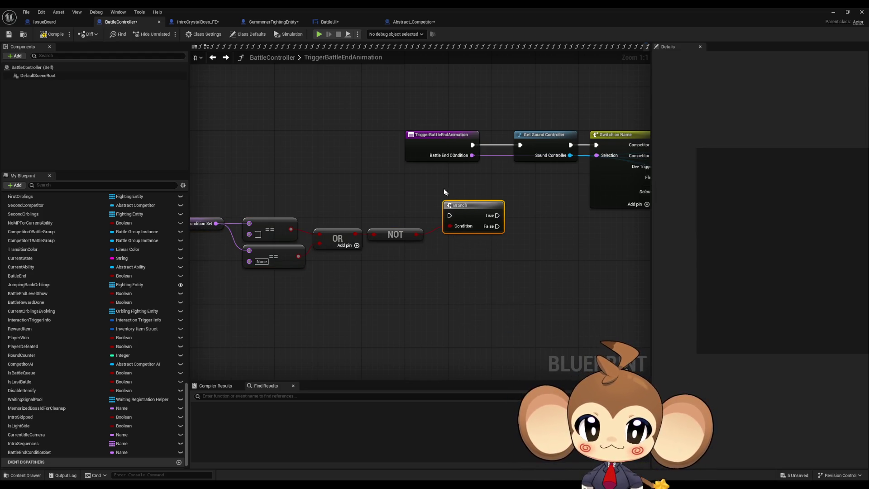
pyautogui.moveTo(417, 187); pyautogui.dragTo(391, 204)
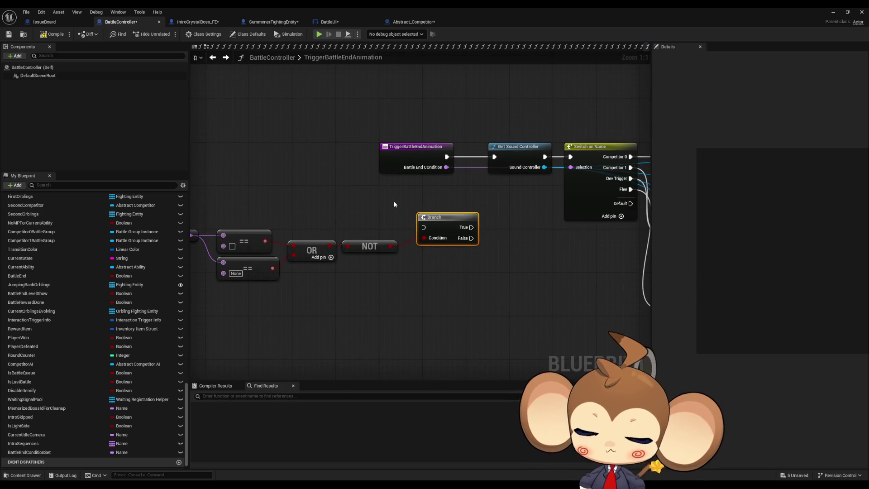
pyautogui.moveTo(491, 205)
pyautogui.mouseDown()
pyautogui.moveTo(569, 189)
pyautogui.moveTo(449, 191)
pyautogui.moveTo(458, 216)
pyautogui.moveTo(563, 232)
pyautogui.mouseUp()
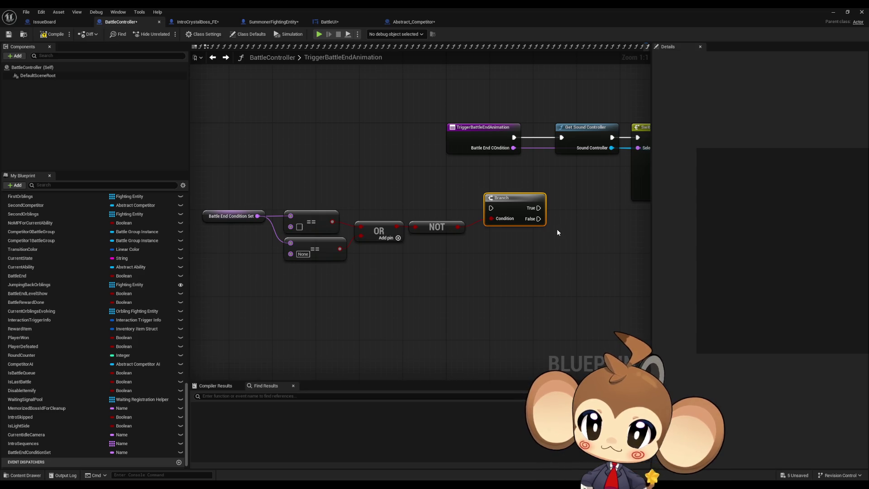
pyautogui.moveTo(559, 227)
pyautogui.mouseDown()
pyautogui.moveTo(545, 244)
pyautogui.moveTo(371, 223)
pyautogui.moveTo(595, 219)
pyautogui.mouseUp()
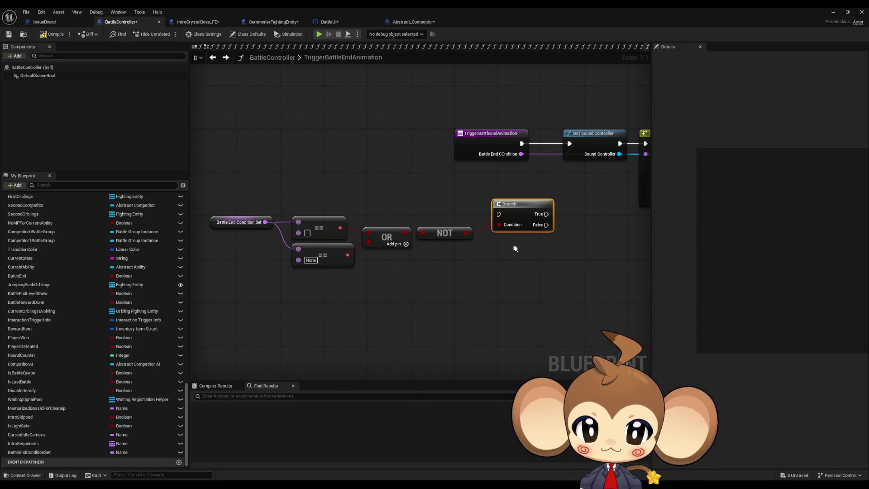
pyautogui.moveTo(561, 223); pyautogui.dragTo(442, 242)
# Step: Insert the Branch after the function entry and straighten the Branch, sound and switch nodes into a row
pyautogui.moveTo(401, 174)
pyautogui.mouseDown()
pyautogui.moveTo(404, 190)
pyautogui.moveTo(379, 245)
pyautogui.mouseUp()
pyautogui.scroll(-10, 348, 194)
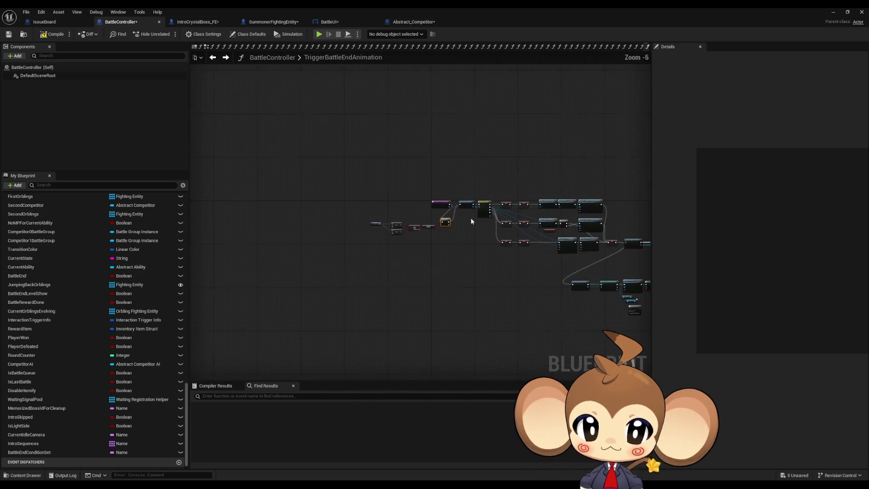
pyautogui.moveTo(349, 194); pyautogui.dragTo(466, 262)
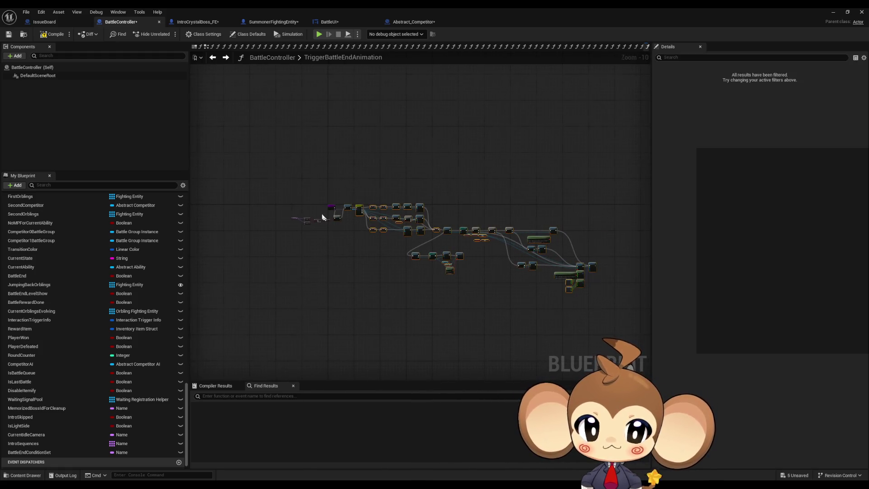
pyautogui.scroll(10, 491, 217)
pyautogui.press('q')
pyautogui.keyDown('ctrl'); pyautogui.click(385, 223); pyautogui.keyUp('ctrl')
pyautogui.moveTo(385, 223)
pyautogui.mouseDown()
pyautogui.moveTo(420, 202)
pyautogui.moveTo(436, 149)
pyautogui.moveTo(431, 154)
pyautogui.mouseUp()
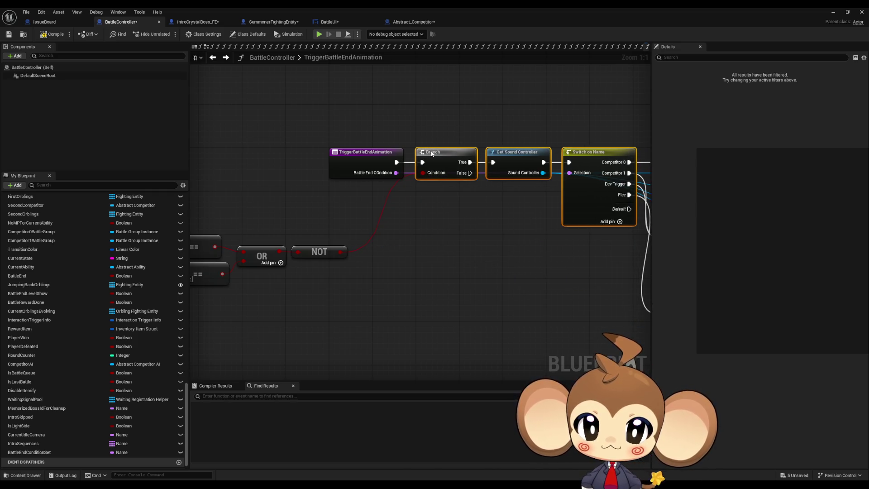
pyautogui.click(416, 248)
# Step: Move the condition nodes beside the Branch and feed a getter copy into Switch on Name's Selection
pyautogui.moveTo(332, 190); pyautogui.dragTo(605, 287)
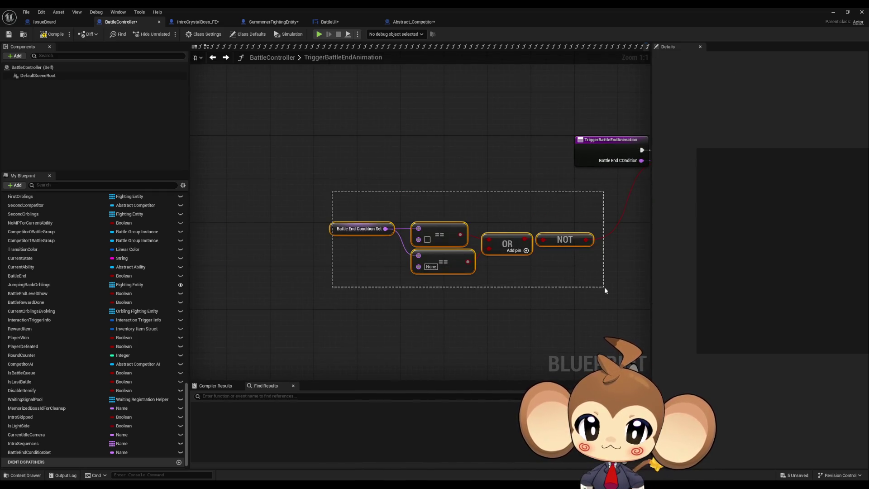
pyautogui.moveTo(384, 253); pyautogui.dragTo(438, 205)
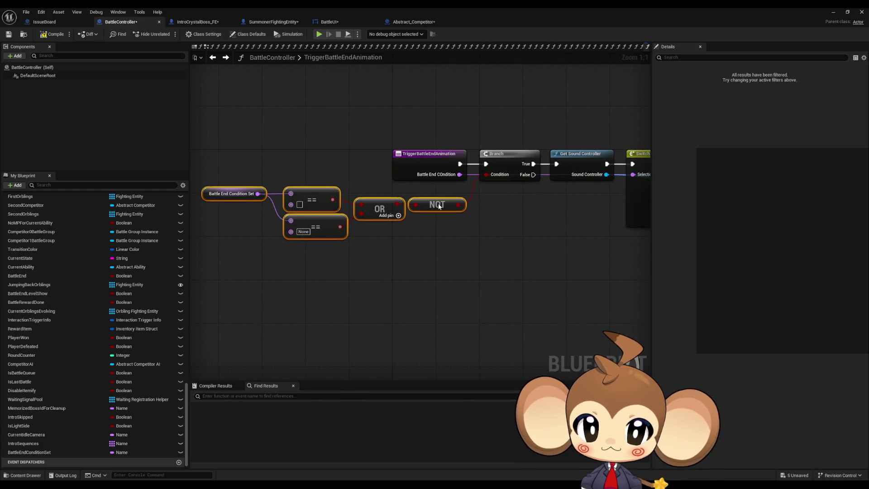
pyautogui.click(433, 190)
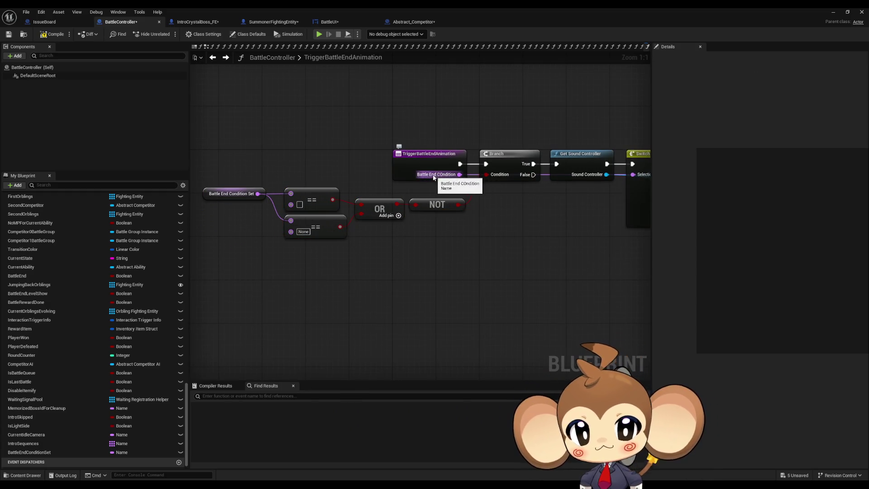
pyautogui.moveTo(545, 238)
pyautogui.mouseDown()
pyautogui.moveTo(446, 258)
pyautogui.moveTo(553, 265)
pyautogui.moveTo(475, 252)
pyautogui.moveTo(550, 206)
pyautogui.mouseUp()
pyautogui.click(244, 220)
pyautogui.hotkey('ctrl', 'v')
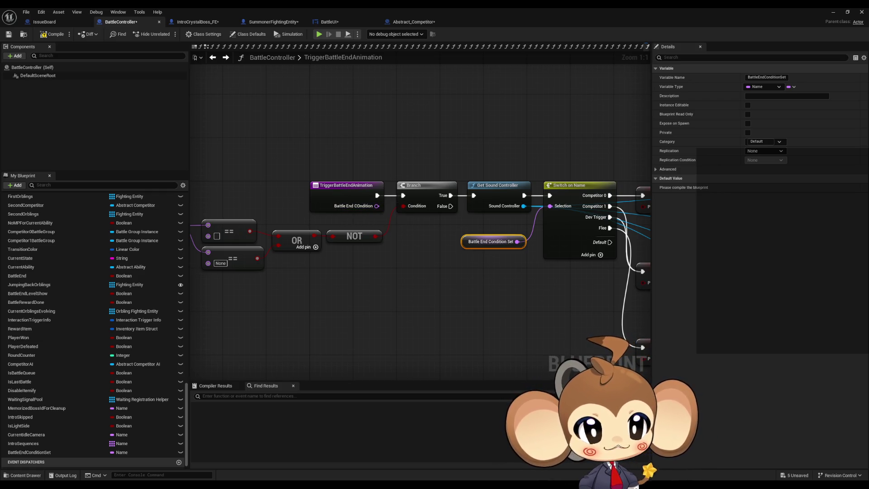
pyautogui.hotkey('alt', 'Left')
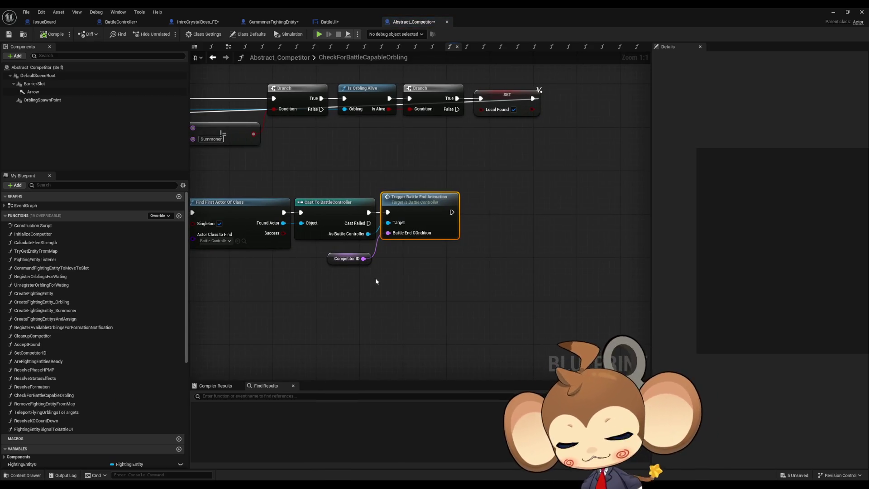
# Step: In CheckForBattleCapableOrbling, set the controller's Battle End Condition Set to Competitor ID after the successful cast
pyautogui.moveTo(378, 282)
pyautogui.mouseDown()
pyautogui.moveTo(467, 289)
pyautogui.moveTo(464, 278)
pyautogui.mouseUp()
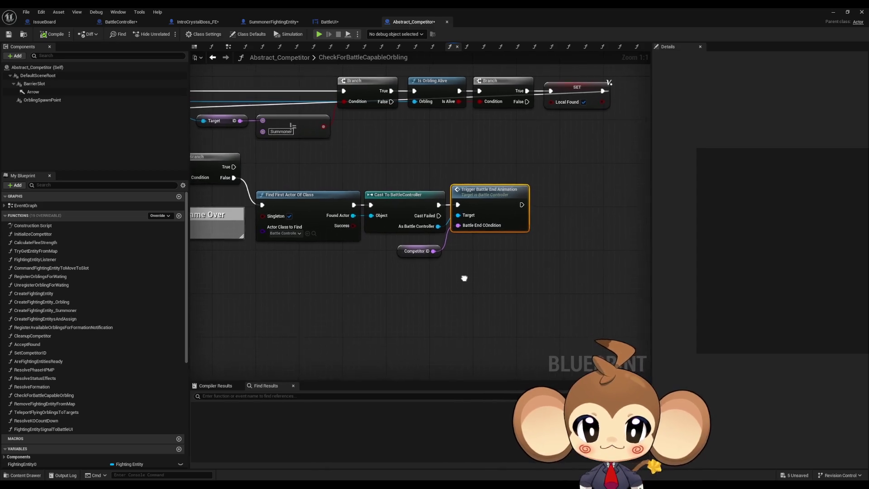
pyautogui.moveTo(437, 224); pyautogui.dragTo(480, 265)
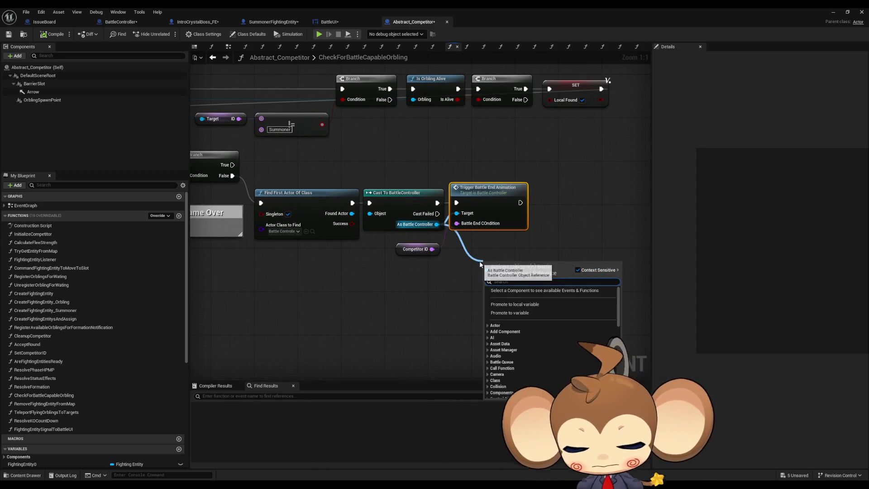
pyautogui.write('batt e')
pyautogui.write('nd seq')
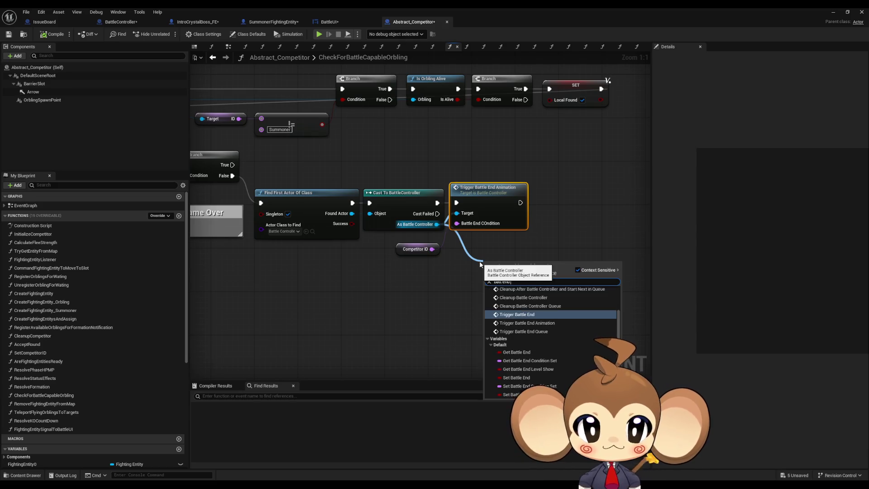
pyautogui.press('Down')
pyautogui.press('Return')
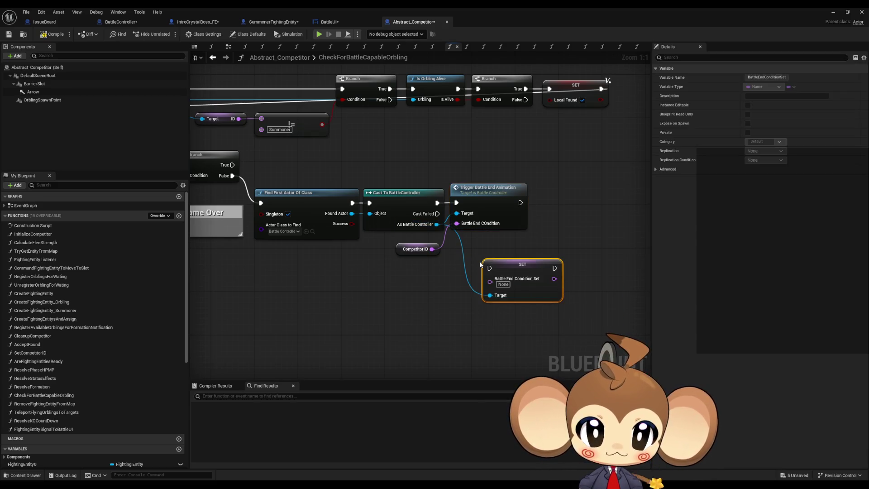
pyautogui.moveTo(490, 281); pyautogui.dragTo(432, 252)
pyautogui.moveTo(437, 203)
pyautogui.mouseDown()
pyautogui.moveTo(489, 270)
pyautogui.moveTo(507, 278)
pyautogui.moveTo(478, 261)
pyautogui.mouseUp()
pyautogui.click(444, 298)
pyautogui.moveTo(487, 330); pyautogui.dragTo(510, 320)
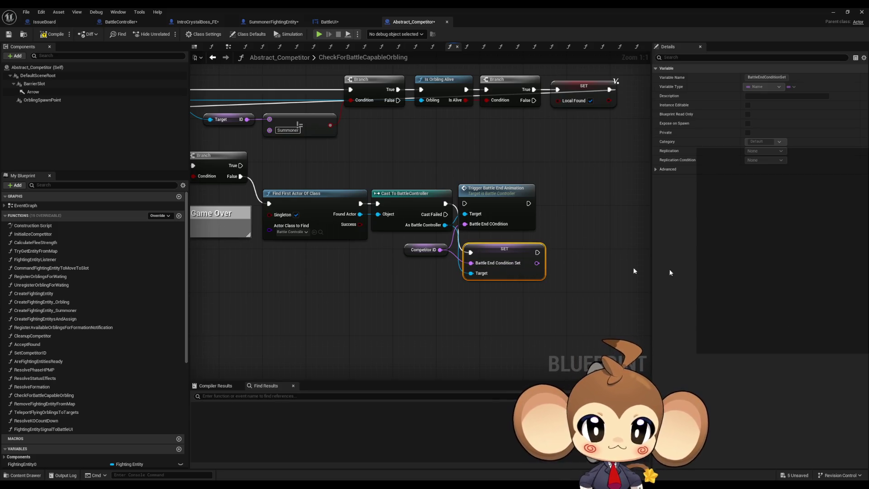
pyautogui.hotkey('ctrl', 'Tab')
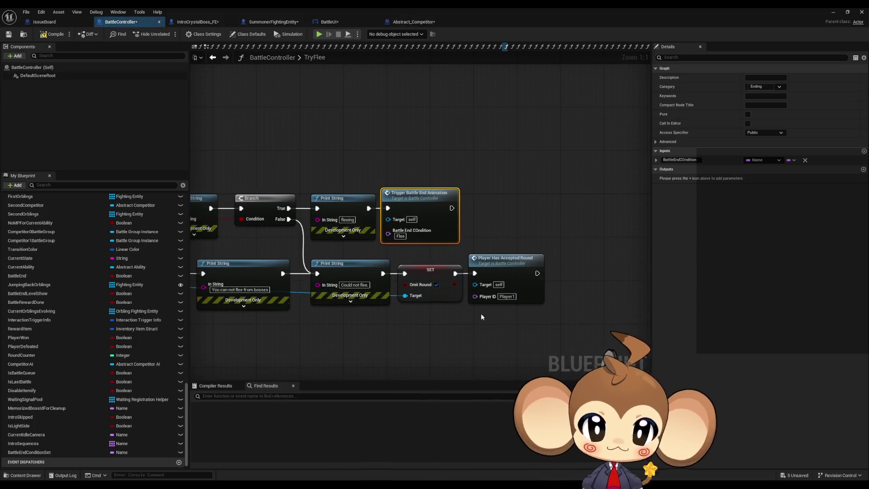
# Step: Replace the pasted Target setter with a Battle End Condition Set = Flee node after Print String
pyautogui.hotkey('ctrl', 'v')
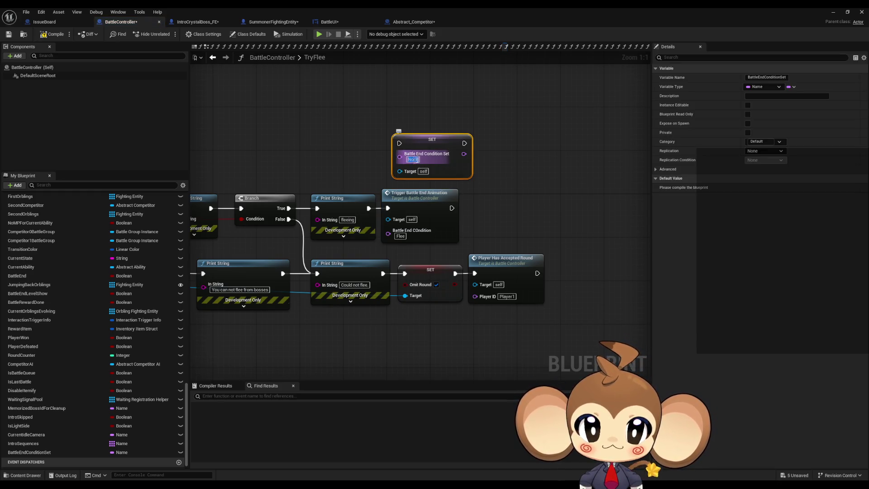
pyautogui.write('Flee')
pyautogui.press('Return')
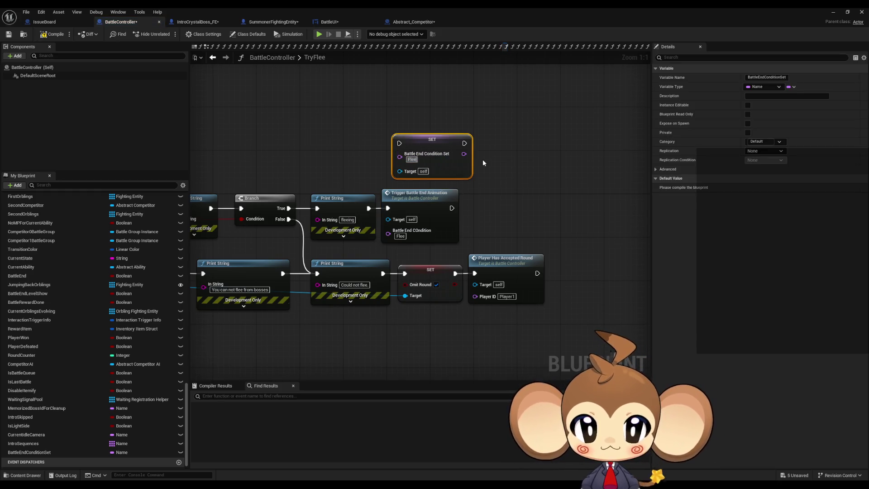
pyautogui.click(516, 123)
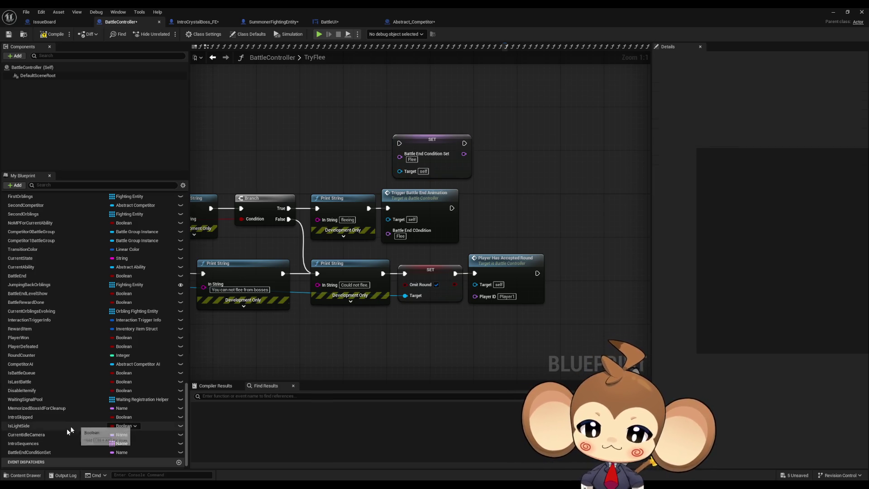
pyautogui.moveTo(27, 452); pyautogui.dragTo(466, 201)
pyautogui.click(487, 222)
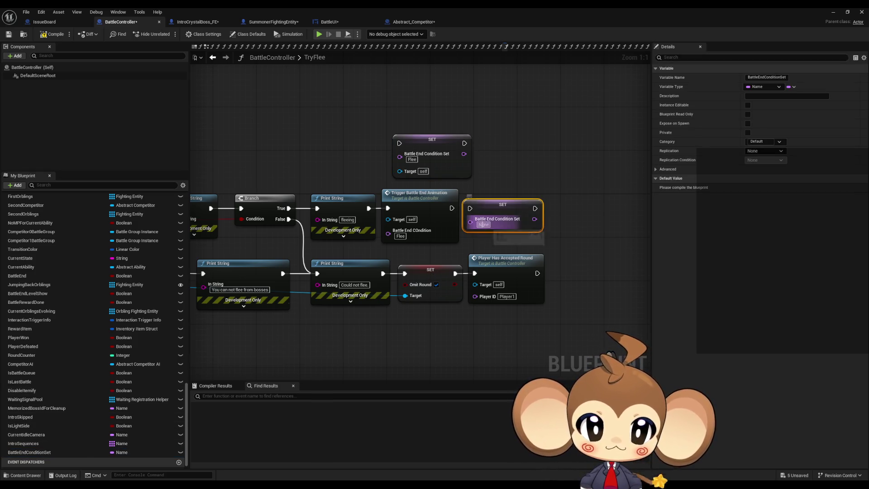
pyautogui.write('Flee')
pyautogui.moveTo(437, 121); pyautogui.dragTo(456, 143)
pyautogui.press('Delete')
pyautogui.moveTo(497, 205)
pyautogui.mouseDown()
pyautogui.moveTo(419, 155)
pyautogui.moveTo(369, 208)
pyautogui.mouseUp()
pyautogui.click(341, 149)
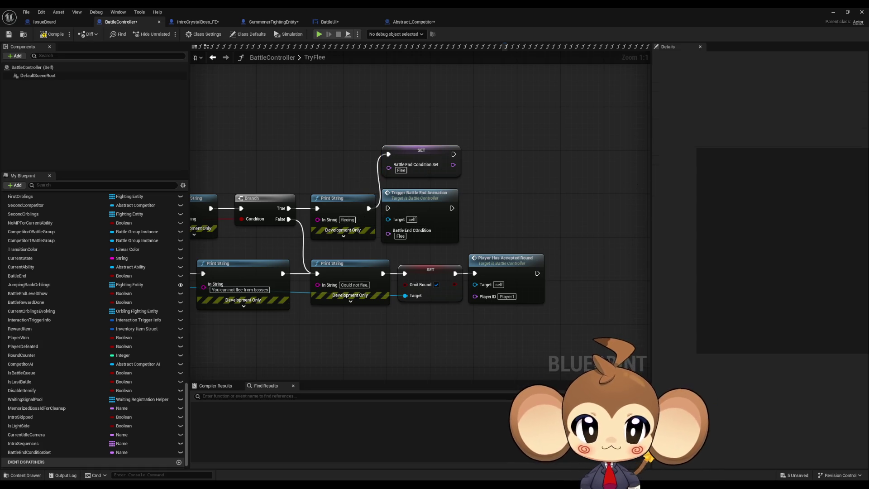
pyautogui.hotkey('alt', 'Left')
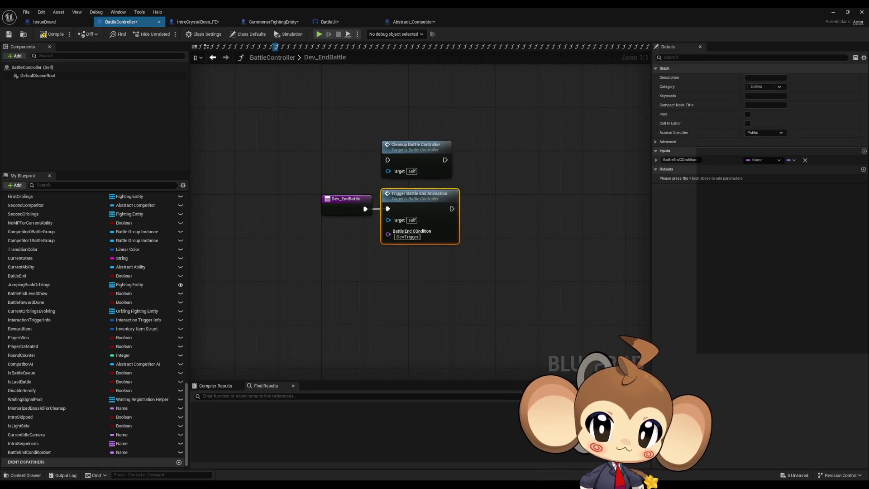
# Step: Add a Battle End Condition Set setter with DevTrigger to Dev_EndBattle, wired from its entry, beside the trigger call
pyautogui.moveTo(43, 454)
pyautogui.mouseDown()
pyautogui.moveTo(369, 350)
pyautogui.moveTo(441, 265)
pyautogui.moveTo(393, 275)
pyautogui.mouseUp()
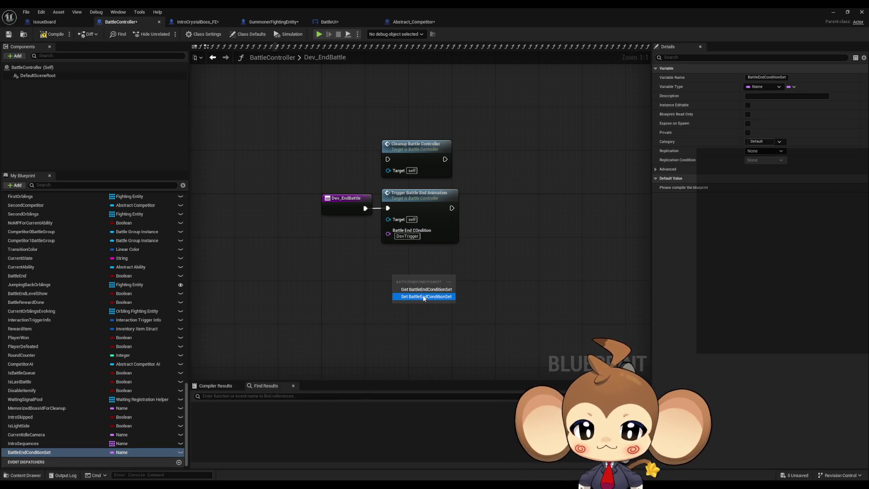
pyautogui.click(425, 296)
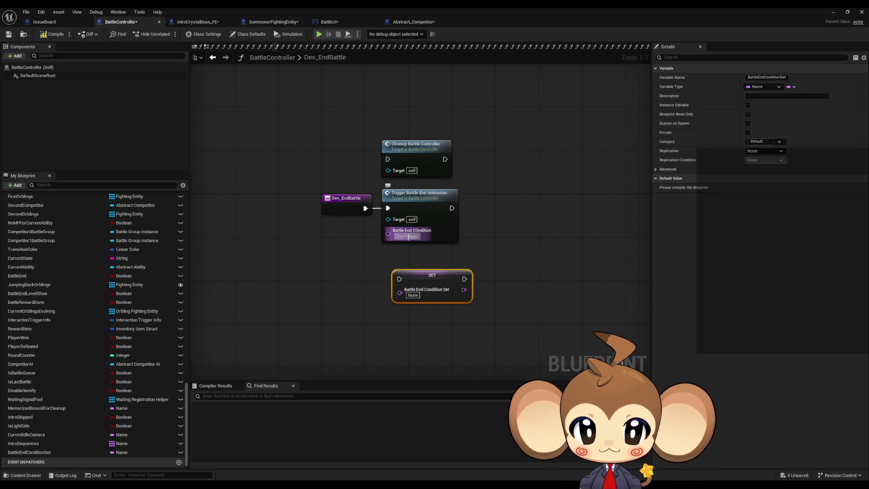
pyautogui.click(413, 296)
pyautogui.write('DevTrigger')
pyautogui.moveTo(399, 279); pyautogui.dragTo(366, 208)
pyautogui.moveTo(430, 273); pyautogui.dragTo(413, 265)
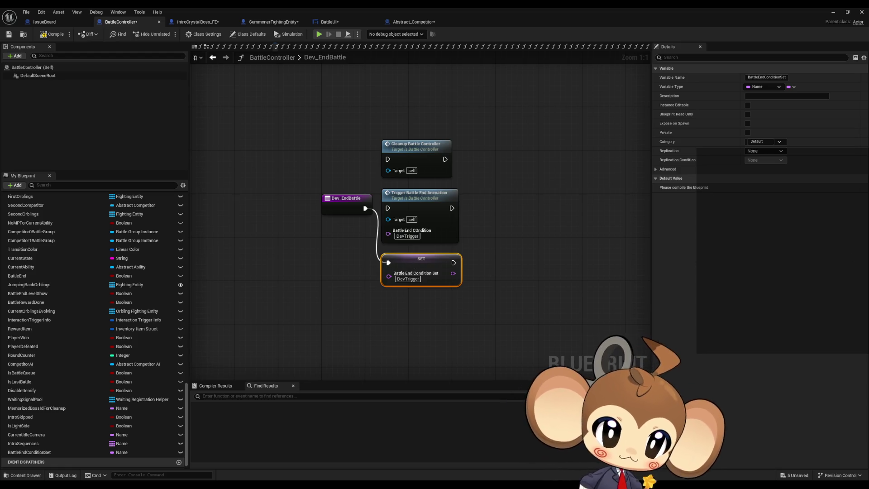
# Step: Switch to the BattleUI event graph and drag a new node from As Battle Controller
pyautogui.click(330, 21)
pyautogui.click(433, 267)
pyautogui.moveTo(482, 215); pyautogui.dragTo(495, 256)
# Step: Add a Battle End Condition Set setter with Competitor0 to BattleUI's GiveUp handler and wire it into the execution flow
pyautogui.write('set bg')
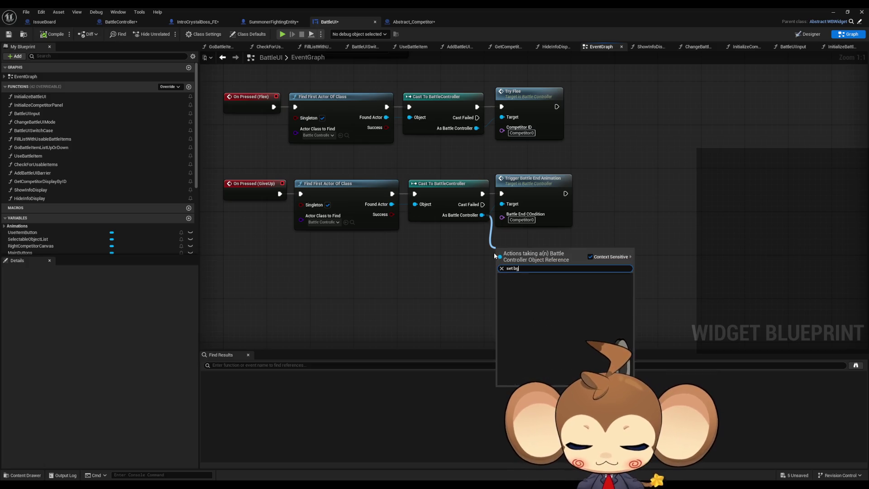
pyautogui.write('battle set')
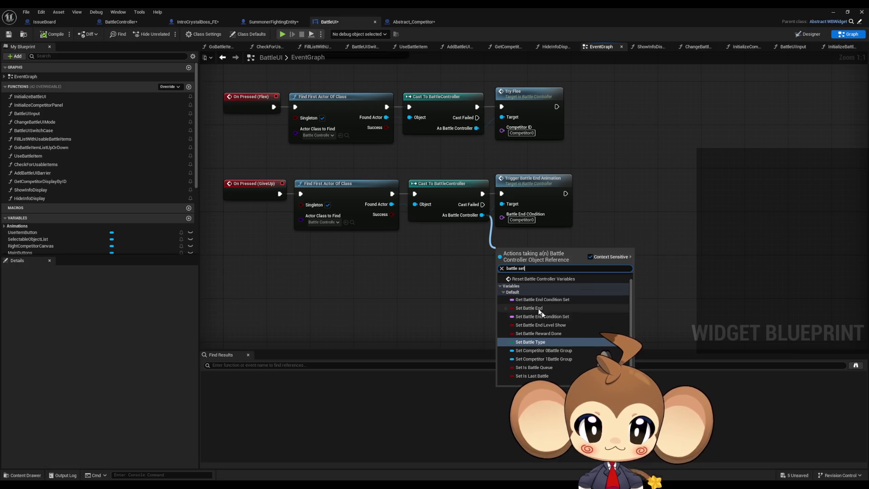
pyautogui.click(541, 317)
pyautogui.hotkey('ctrl', 'c')
pyautogui.click(515, 270)
pyautogui.hotkey('ctrl', 'v')
pyautogui.press('Return')
pyautogui.moveTo(502, 253); pyautogui.dragTo(482, 194)
pyautogui.click(620, 218)
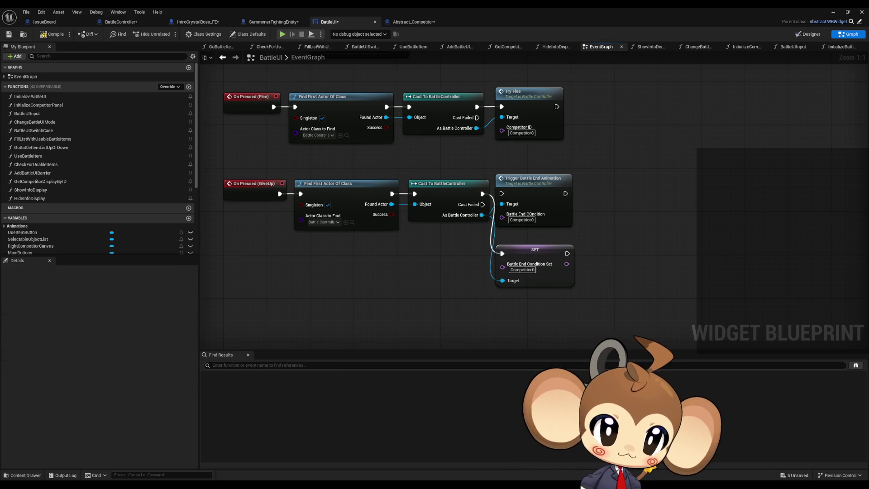
pyautogui.hotkey('ctrl', 'Tab')
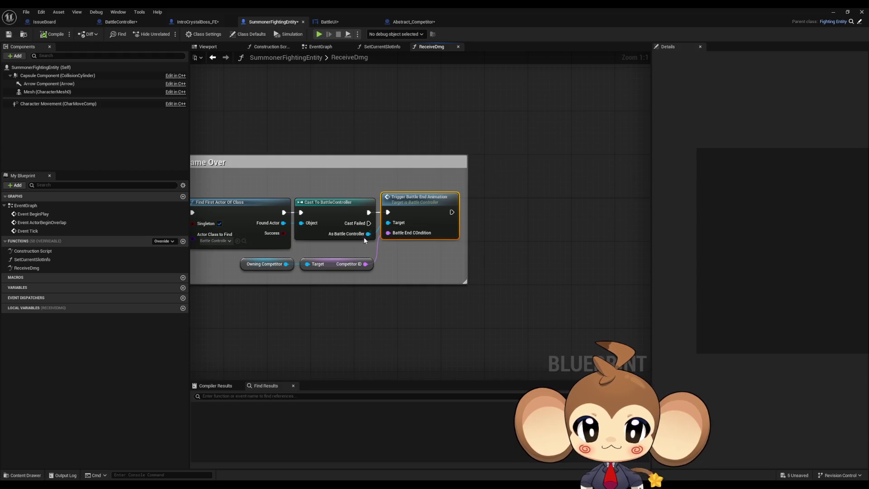
# Step: In SummonerFightingEntity's ReceiveDmg, add a Battle End Condition Set setter from As Battle Controller, run after the cast
pyautogui.moveTo(372, 244); pyautogui.dragTo(395, 270)
pyautogui.write('ba')
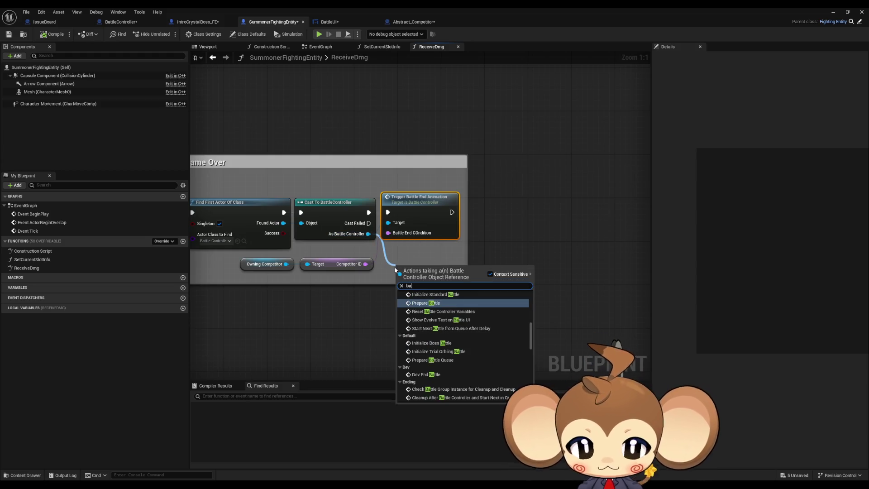
pyautogui.write('tt set')
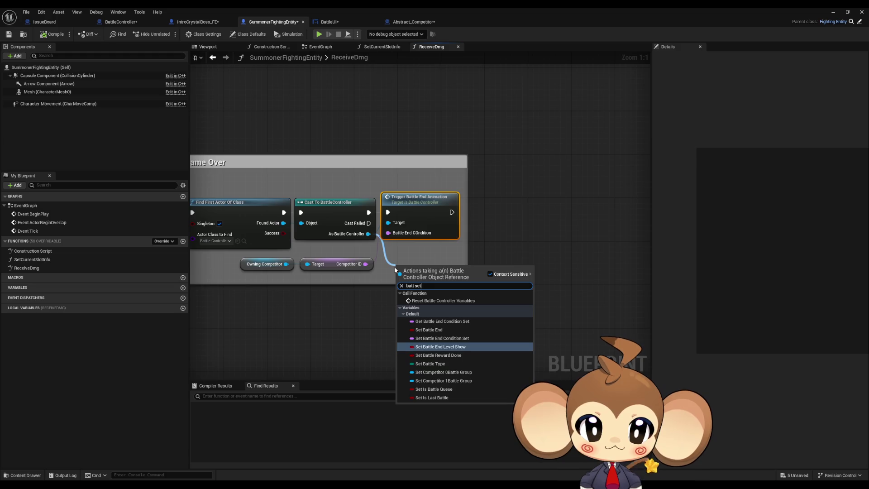
pyautogui.press('Up')
pyautogui.press('Up')
pyautogui.press('Up')
pyautogui.press('Return')
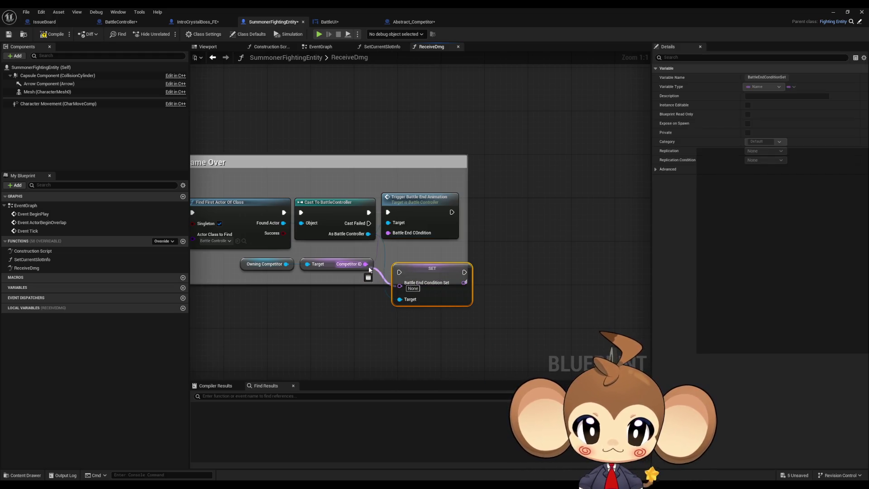
pyautogui.moveTo(369, 212)
pyautogui.mouseDown()
pyautogui.moveTo(398, 275)
pyautogui.moveTo(411, 257)
pyautogui.mouseUp()
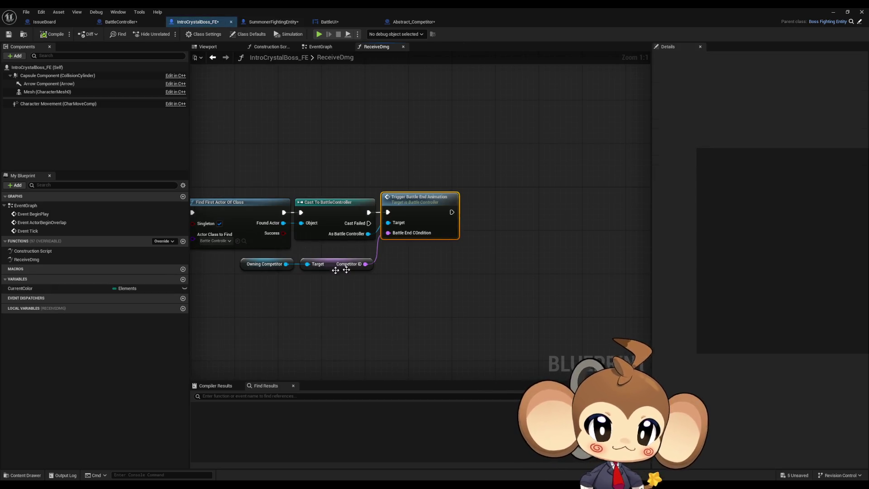
# Step: In IntroCrystalBoss_FE's ReceiveDmg, add a Battle End Condition Set setter fed Competitor ID after the cast
pyautogui.moveTo(385, 256); pyautogui.dragTo(394, 267)
pyautogui.write('batt set')
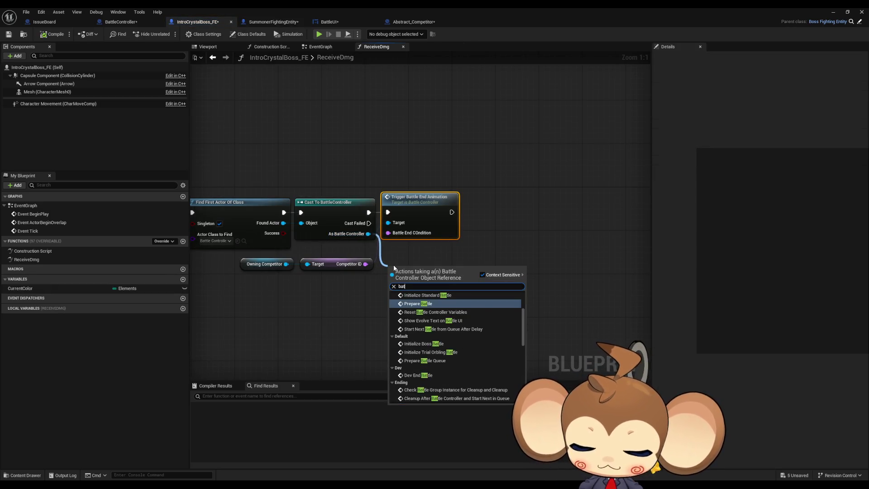
pyautogui.press('Up')
pyautogui.press('Up')
pyautogui.press('Up')
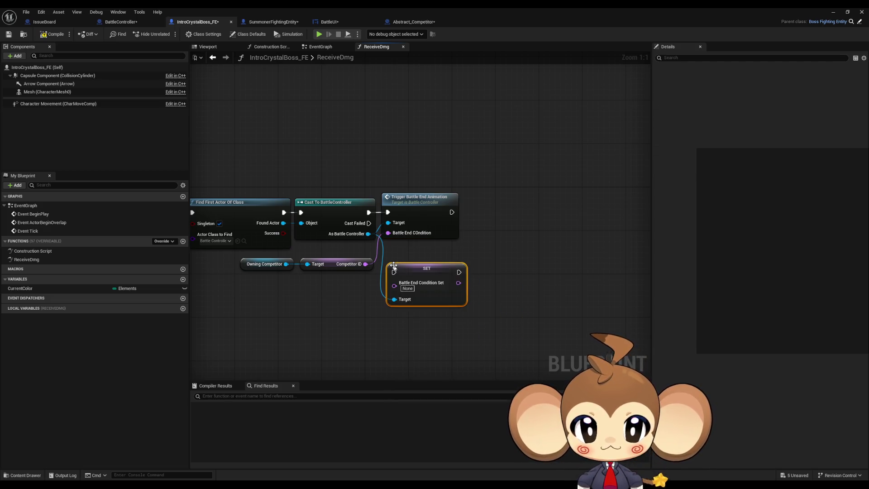
pyautogui.press('Return')
pyautogui.moveTo(395, 286)
pyautogui.mouseDown()
pyautogui.moveTo(366, 267)
pyautogui.moveTo(394, 273)
pyautogui.moveTo(423, 261)
pyautogui.mouseUp()
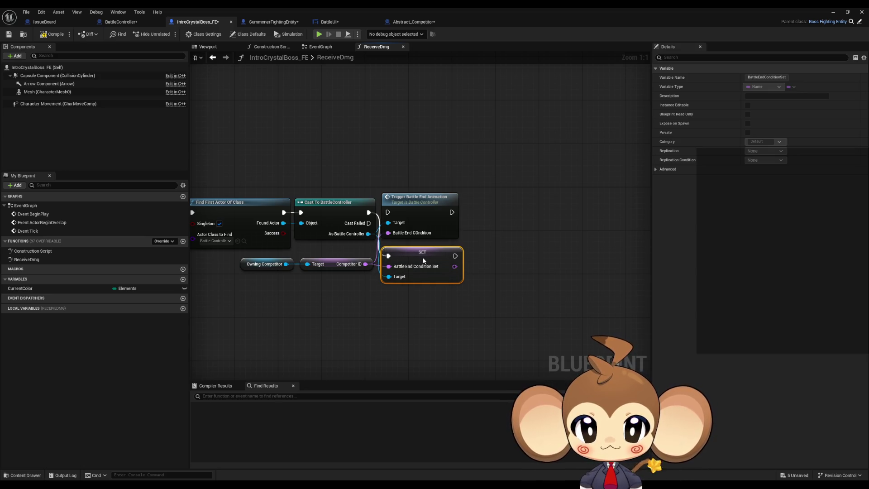
pyautogui.click(553, 226)
pyautogui.moveTo(518, 237); pyautogui.dragTo(583, 231)
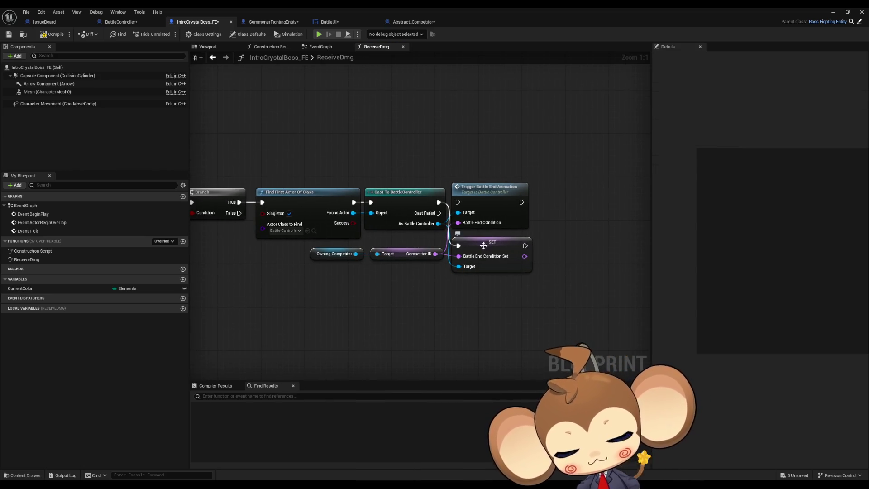
pyautogui.click(475, 193)
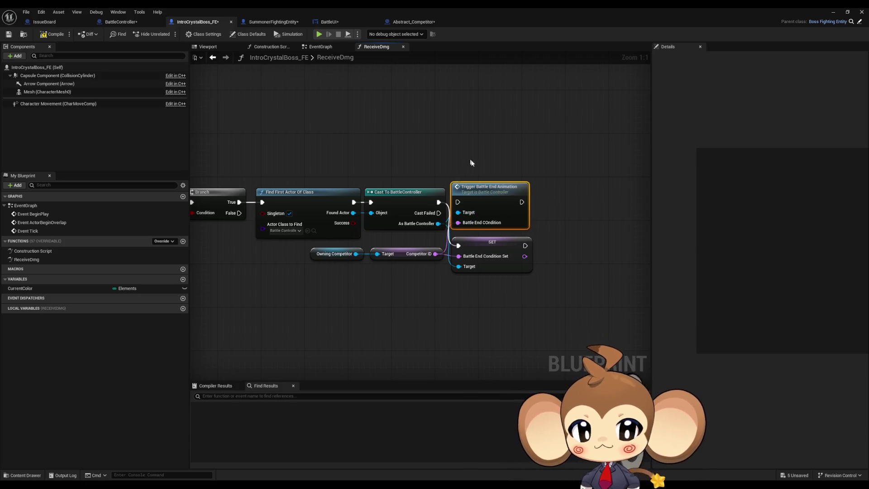
# Step: Go back to BattleController's Dev_EndBattle graph and bring the My Blueprint Functions list into view
pyautogui.click(115, 22)
pyautogui.click(430, 204)
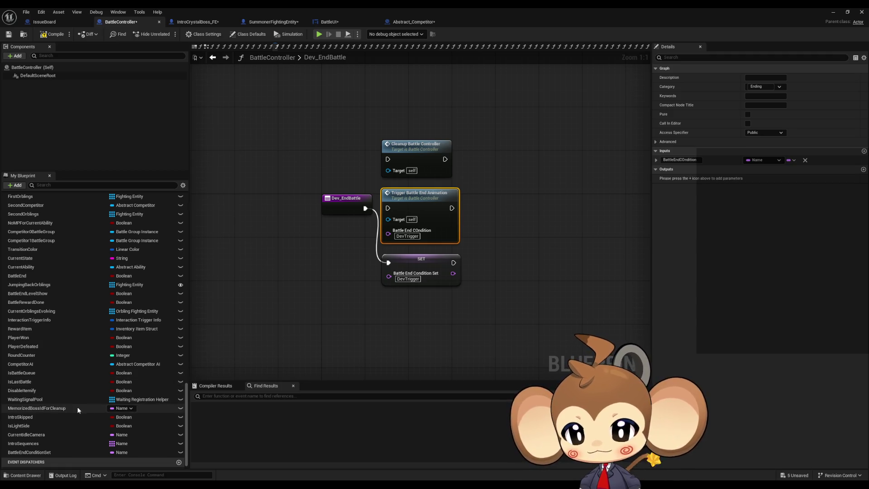
pyautogui.scroll(15, 63, 347)
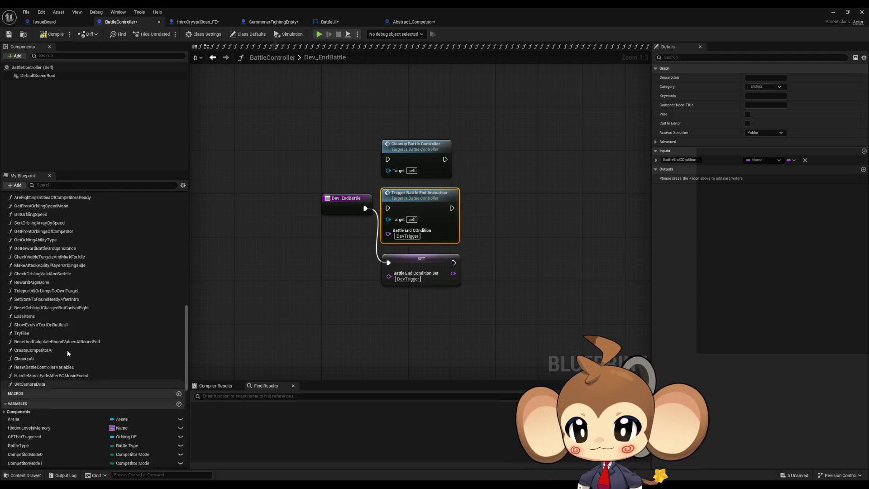
pyautogui.scroll(6, 62, 349)
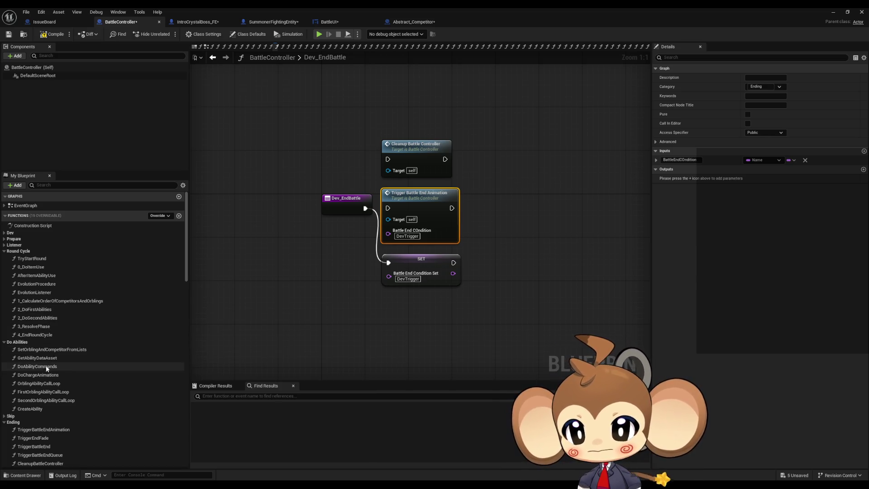
# Step: In FirstOrblingAbilityCallLoop, insert a Trigger Battle End Animation call between the loop entry and the Branch
pyautogui.doubleClick(44, 392)
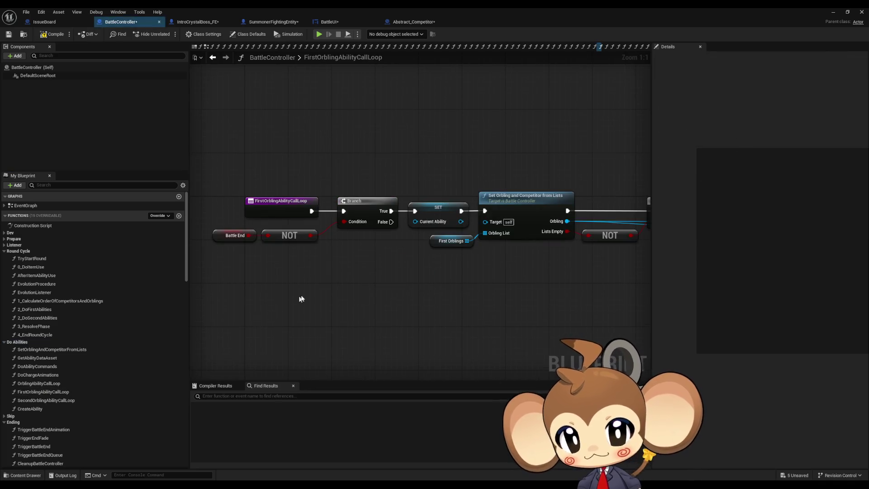
pyautogui.moveTo(65, 430)
pyautogui.mouseDown()
pyautogui.moveTo(290, 296)
pyautogui.moveTo(337, 139)
pyautogui.moveTo(326, 139)
pyautogui.mouseUp()
pyautogui.moveTo(312, 211)
pyautogui.mouseDown()
pyautogui.moveTo(332, 259)
pyautogui.moveTo(321, 188)
pyautogui.mouseUp()
pyautogui.moveTo(385, 188); pyautogui.dragTo(367, 265)
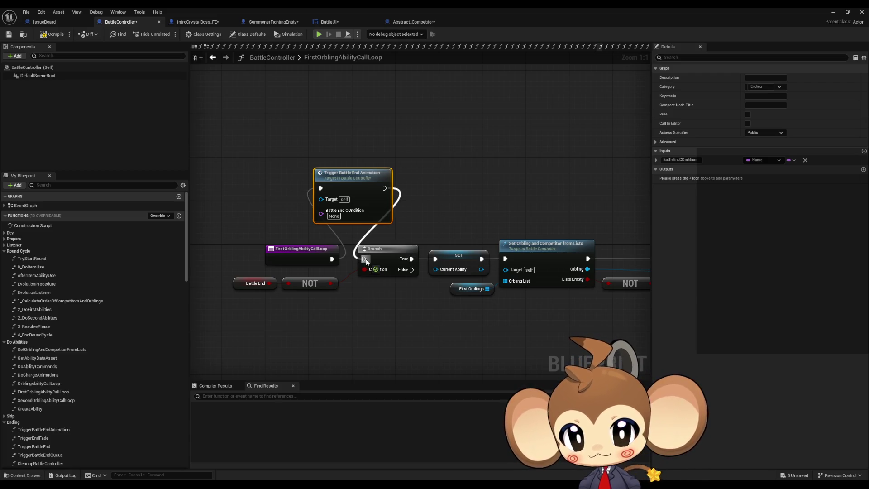
pyautogui.moveTo(367, 262); pyautogui.dragTo(365, 259)
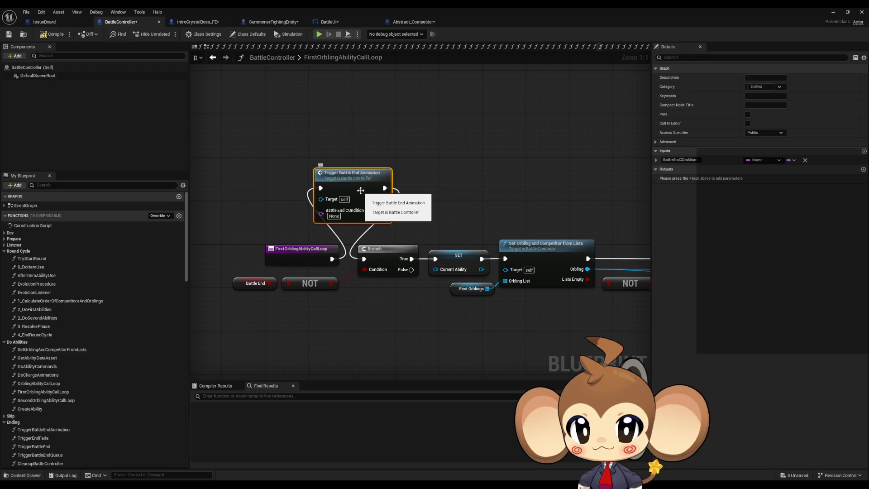
pyautogui.moveTo(281, 130)
pyautogui.mouseDown()
pyautogui.moveTo(344, 156)
pyautogui.moveTo(333, 190)
pyautogui.mouseUp()
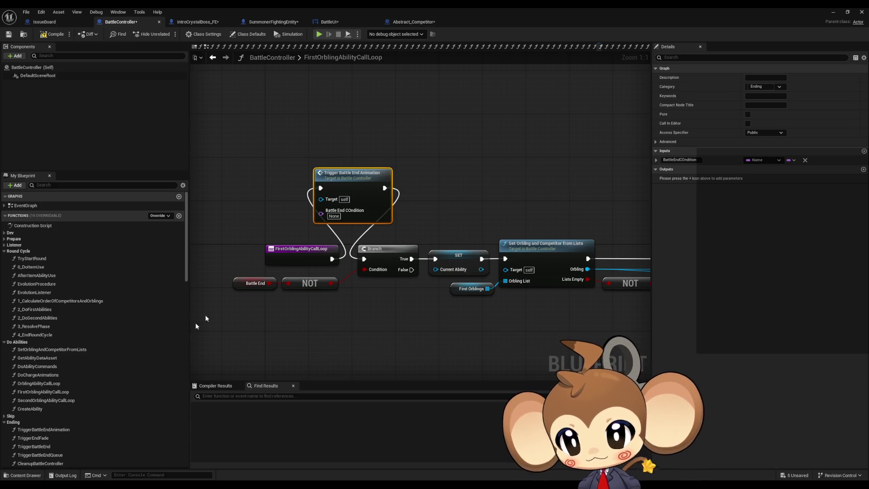
# Step: Paste the Trigger Battle End Animation call into SecondOrblingAbilityCallLoop and wire the loop entry into it
pyautogui.doubleClick(333, 206)
pyautogui.scroll(-3, 394, 233)
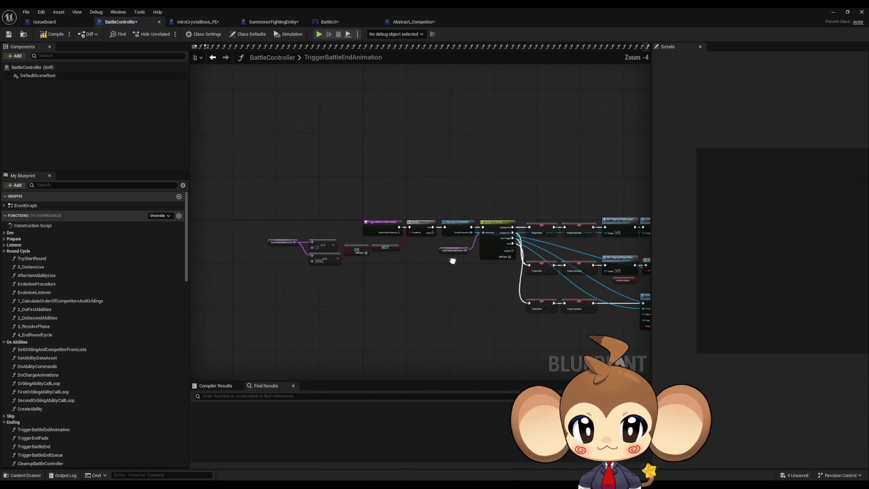
pyautogui.scroll(4, 244, 239)
pyautogui.hotkey('alt', 'Left')
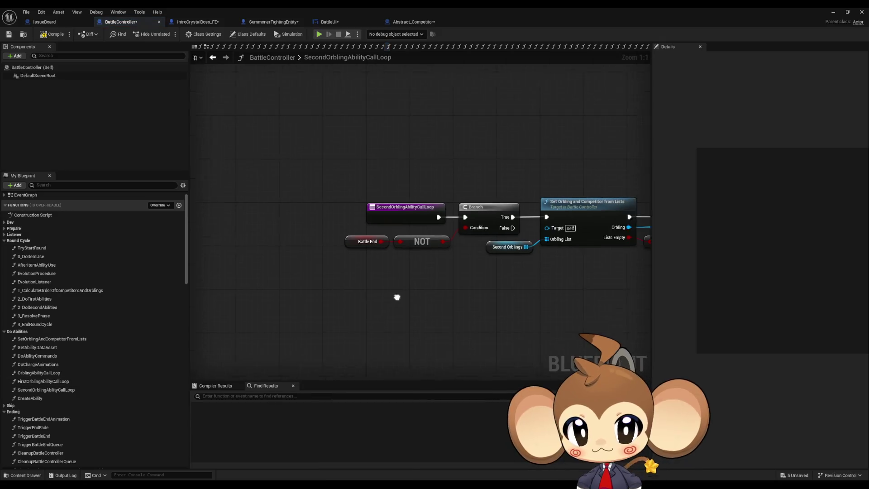
pyautogui.hotkey('ctrl', 'v')
pyautogui.moveTo(473, 171)
pyautogui.mouseDown()
pyautogui.moveTo(507, 195)
pyautogui.moveTo(453, 227)
pyautogui.moveTo(421, 227)
pyautogui.moveTo(409, 172)
pyautogui.moveTo(439, 159)
pyautogui.mouseUp()
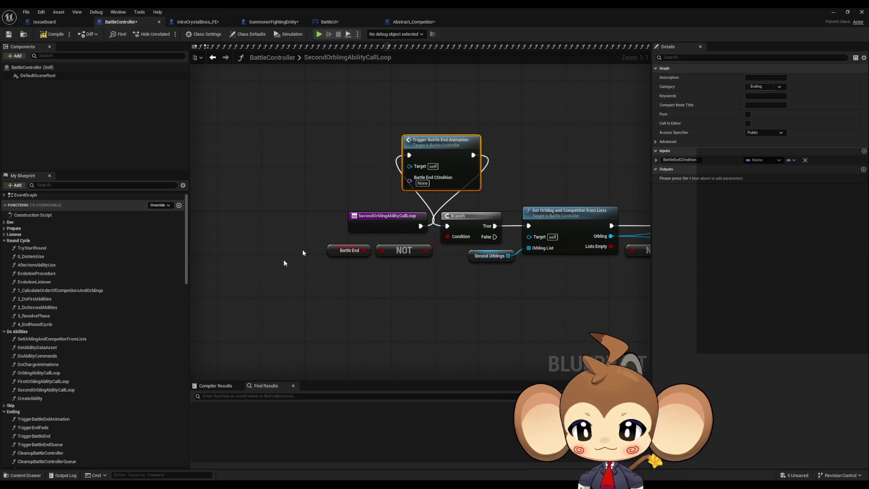
pyautogui.doubleClick(36, 315)
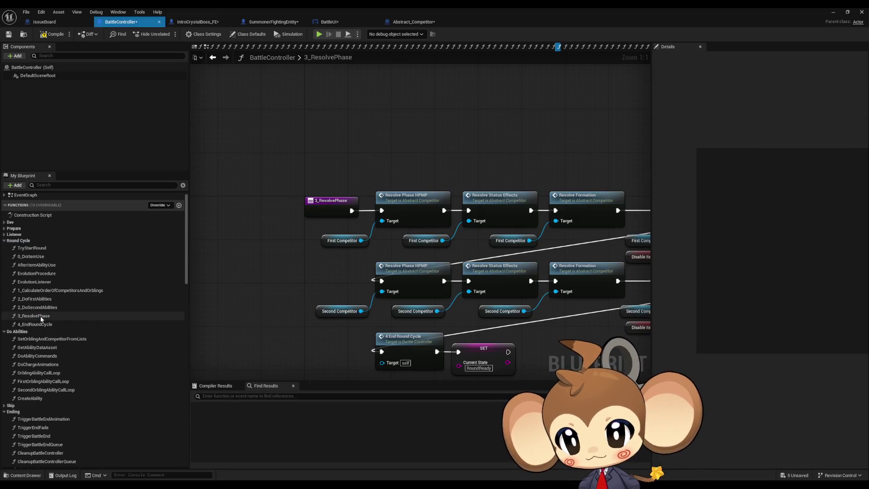
# Step: Paste a Trigger Battle End Animation call into 3_ResolvePhase above the phase chain
pyautogui.moveTo(251, 218); pyautogui.dragTo(322, 215)
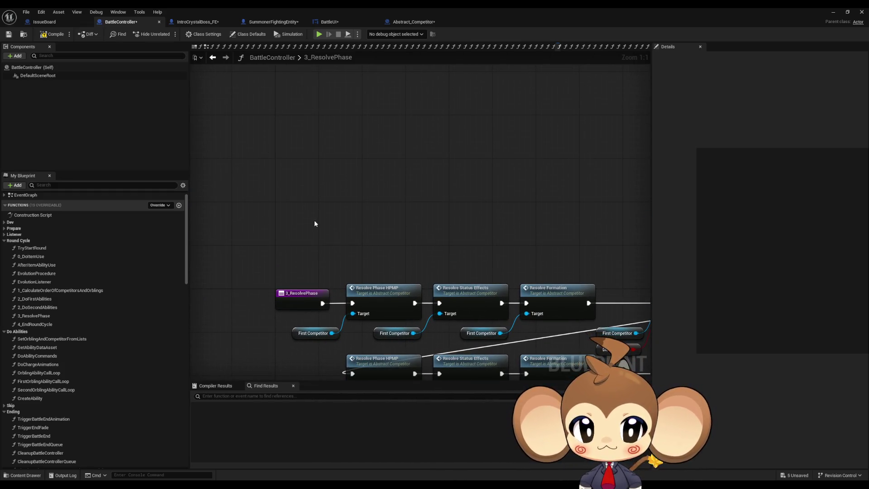
pyautogui.moveTo(494, 255)
pyautogui.mouseDown()
pyautogui.moveTo(297, 200)
pyautogui.moveTo(521, 253)
pyautogui.mouseUp()
pyautogui.moveTo(416, 315)
pyautogui.mouseDown()
pyautogui.moveTo(459, 207)
pyautogui.moveTo(563, 207)
pyautogui.mouseUp()
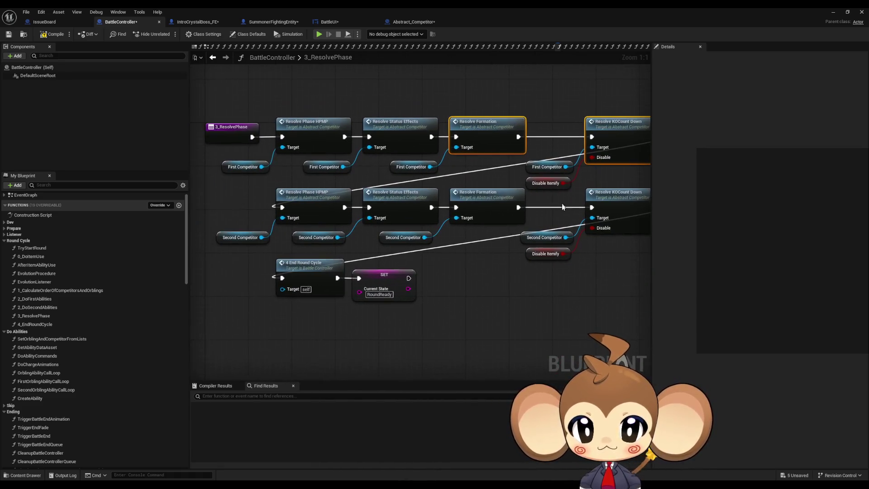
pyautogui.moveTo(244, 264); pyautogui.dragTo(455, 321)
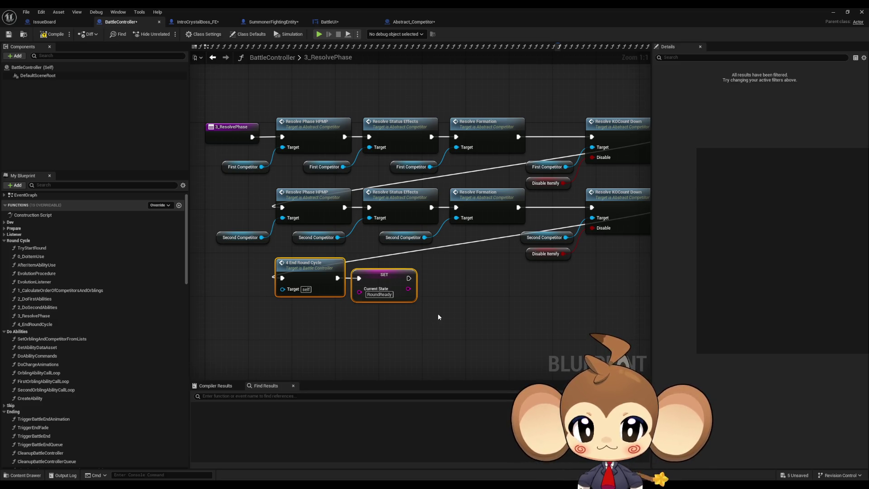
pyautogui.moveTo(434, 317)
pyautogui.mouseDown()
pyautogui.moveTo(417, 319)
pyautogui.moveTo(502, 426)
pyautogui.mouseUp()
pyautogui.click(312, 159)
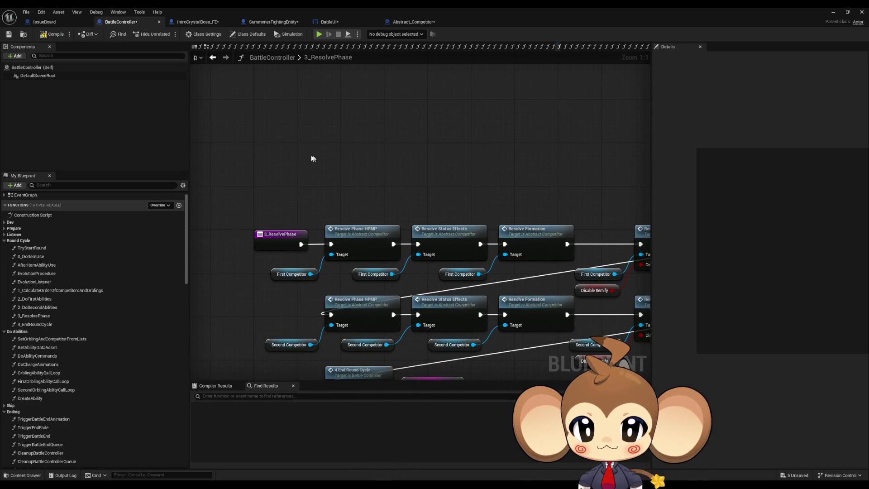
pyautogui.hotkey('ctrl', 'v')
pyautogui.moveTo(331, 157); pyautogui.dragTo(326, 138)
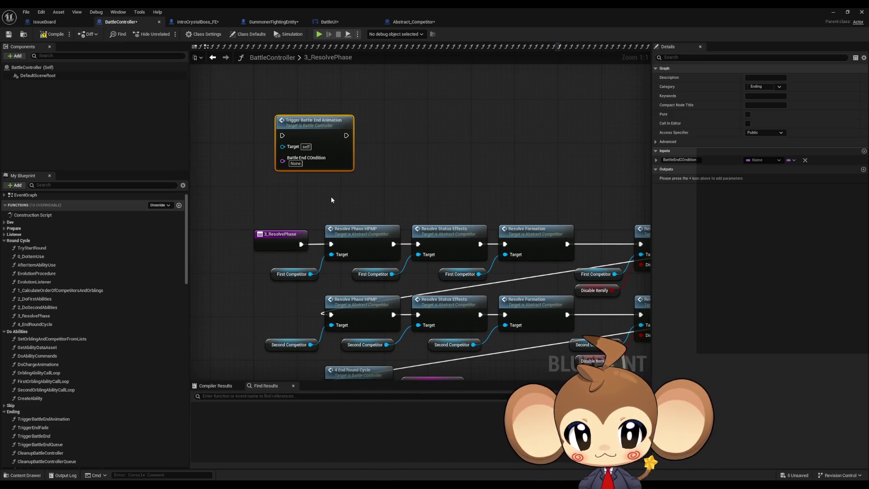
# Step: Copy the Battle End, NOT and Branch nodes into 3_ResolvePhase, wire the Branch into the flow, and save all
pyautogui.click(211, 58)
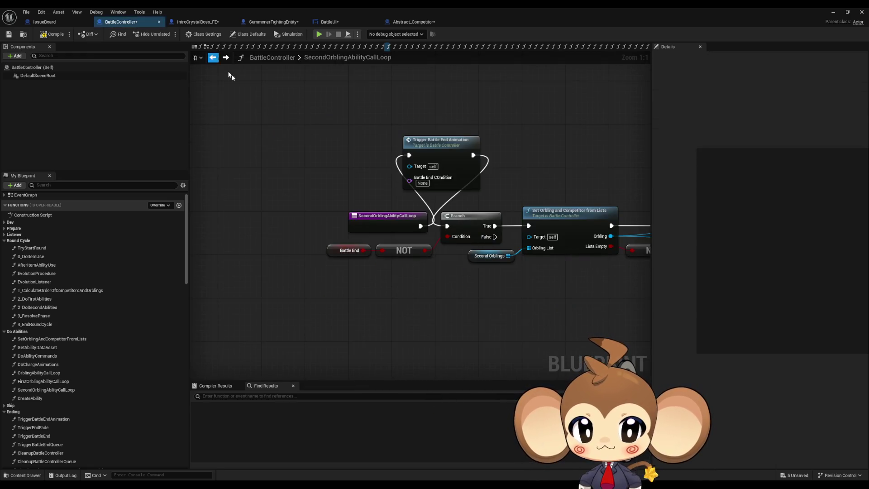
pyautogui.moveTo(307, 235); pyautogui.dragTo(401, 262)
pyautogui.keyDown('ctrl'); pyautogui.click(458, 216); pyautogui.keyUp('ctrl')
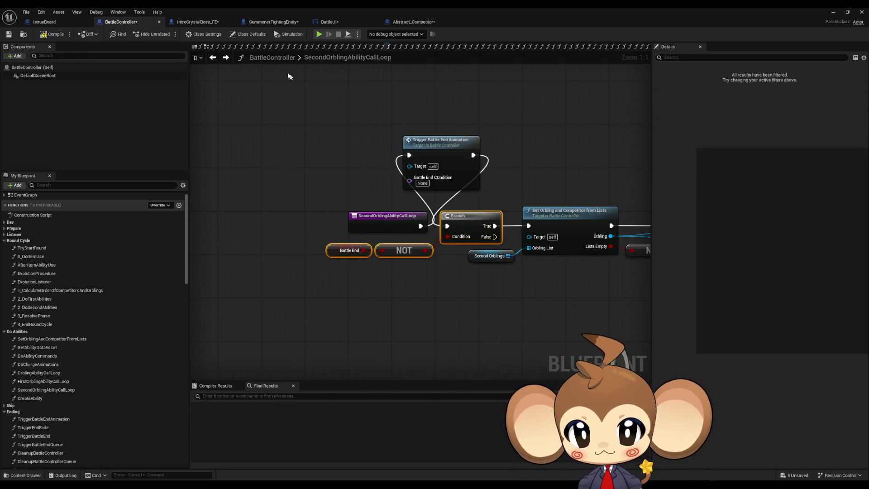
pyautogui.click(223, 59)
pyautogui.hotkey('ctrl', 'v')
pyautogui.moveTo(489, 115)
pyautogui.mouseDown()
pyautogui.moveTo(510, 127)
pyautogui.moveTo(349, 136)
pyautogui.moveTo(389, 136)
pyautogui.moveTo(433, 158)
pyautogui.moveTo(351, 187)
pyautogui.moveTo(324, 187)
pyautogui.mouseUp()
pyautogui.moveTo(529, 122); pyautogui.dragTo(419, 128)
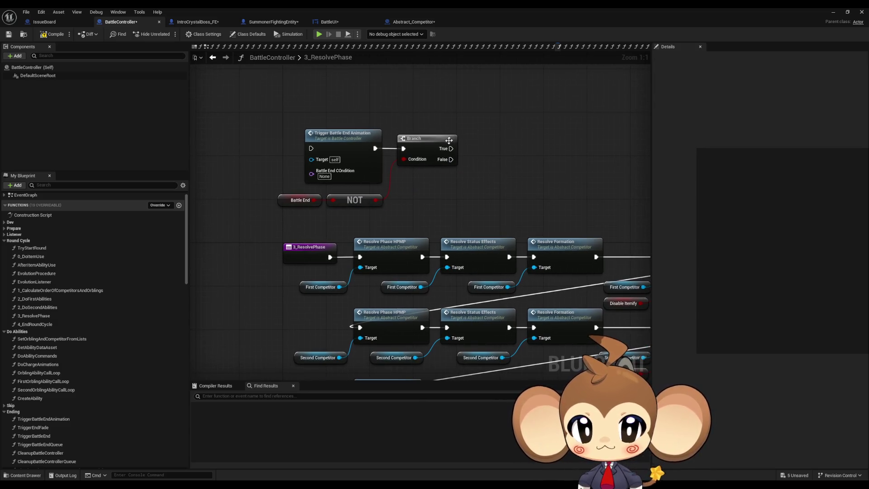
pyautogui.click(213, 57)
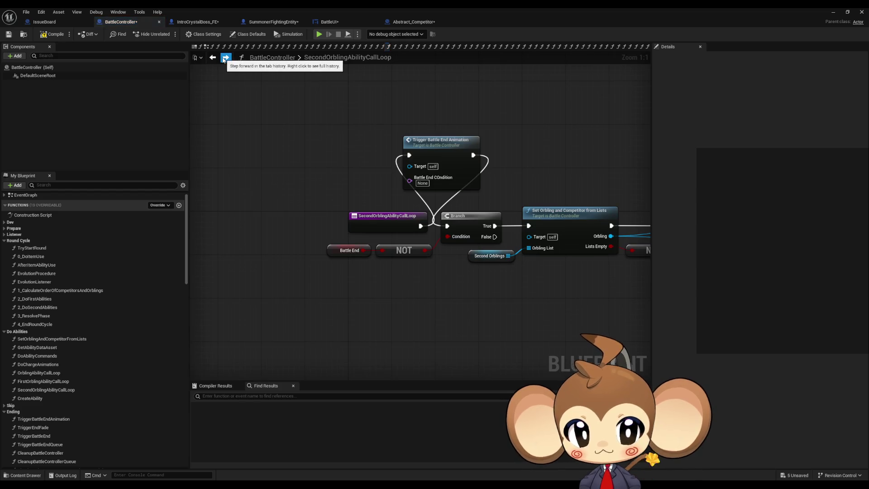
pyautogui.click(225, 58)
pyautogui.moveTo(452, 149)
pyautogui.mouseDown()
pyautogui.moveTo(339, 263)
pyautogui.moveTo(301, 163)
pyautogui.moveTo(311, 148)
pyautogui.mouseUp()
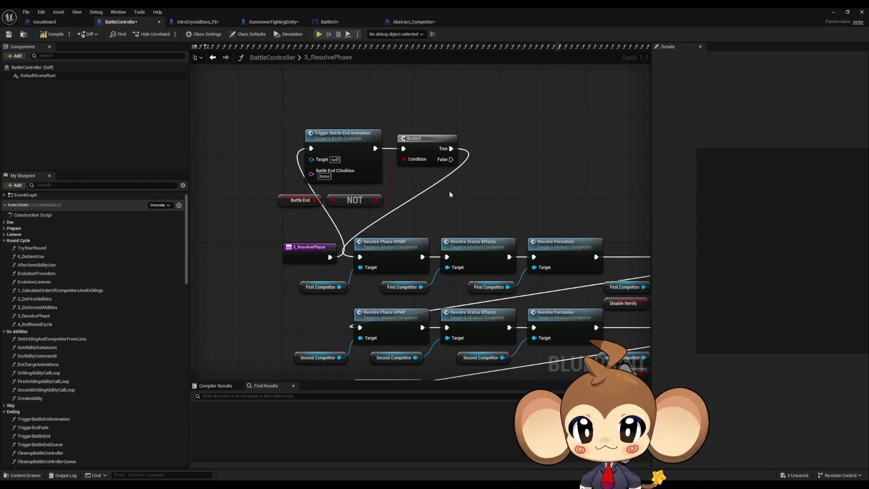
pyautogui.hotkey('ctrl', 'shift', 's')
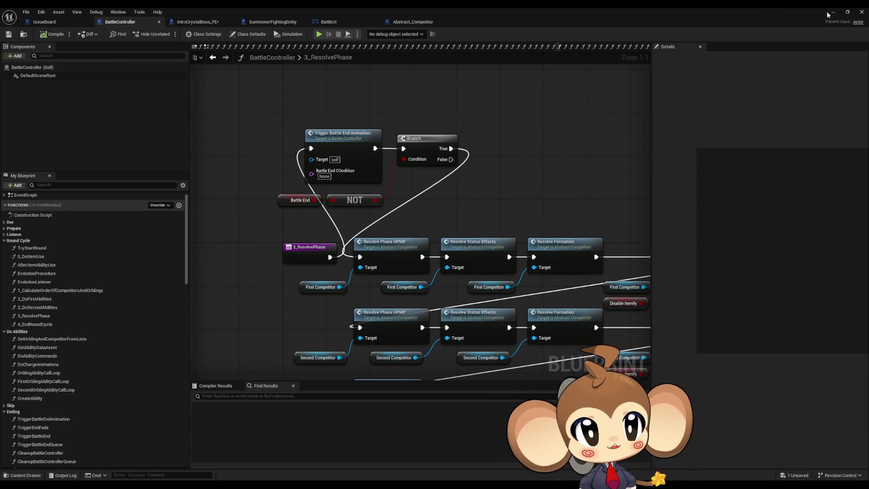
pyautogui.click(832, 13)
# Step: Start a Play In Editor test of the game and look through the Output Log startup messages
pyautogui.click(168, 34)
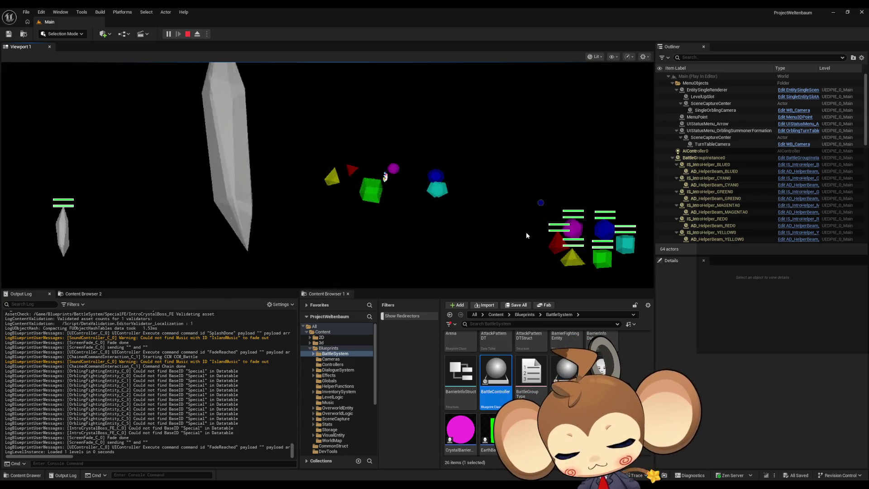
pyautogui.moveTo(293, 450)
pyautogui.mouseDown()
pyautogui.moveTo(290, 316)
pyautogui.moveTo(284, 425)
pyautogui.moveTo(287, 411)
pyautogui.mouseUp()
pyautogui.moveTo(61, 455)
pyautogui.mouseDown()
pyautogui.moveTo(113, 458)
pyautogui.moveTo(43, 459)
pyautogui.mouseUp()
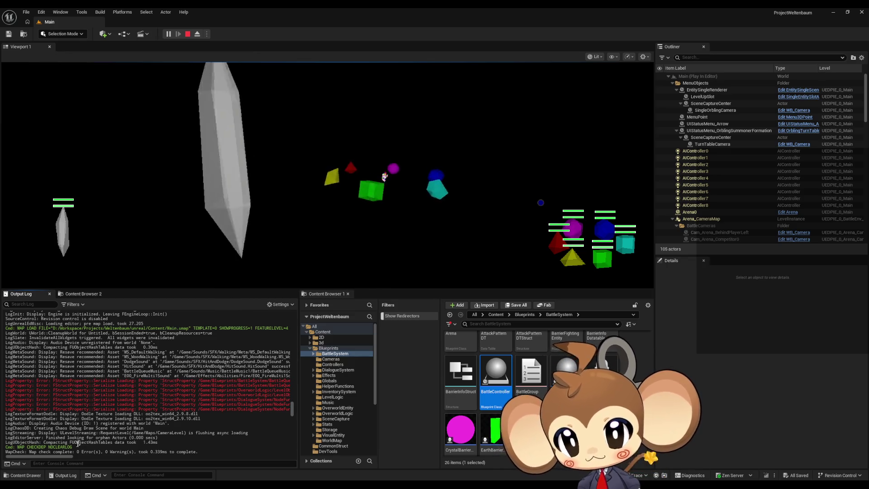
pyautogui.moveTo(39, 457)
pyautogui.mouseDown()
pyautogui.moveTo(92, 458)
pyautogui.moveTo(35, 453)
pyautogui.mouseUp()
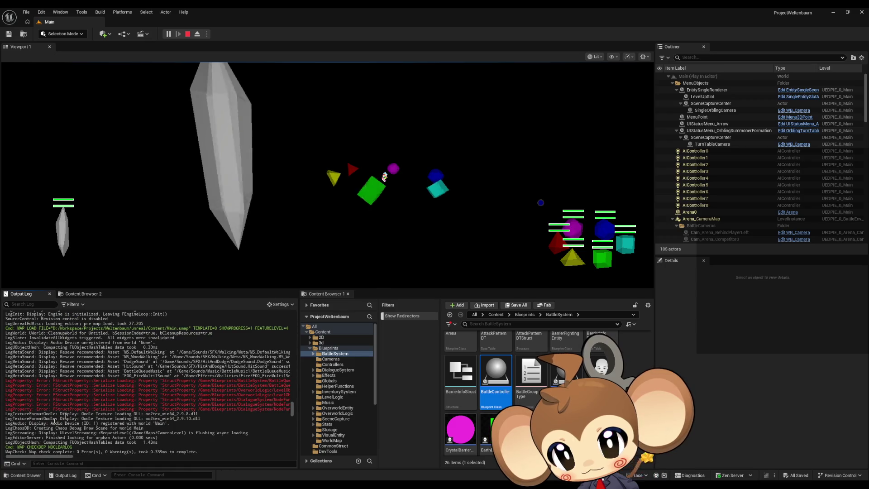
# Step: Scroll further down the Output Log, then stop the Play In Editor session
pyautogui.scroll(-10, 66, 415)
pyautogui.scroll(-15, 200, 397)
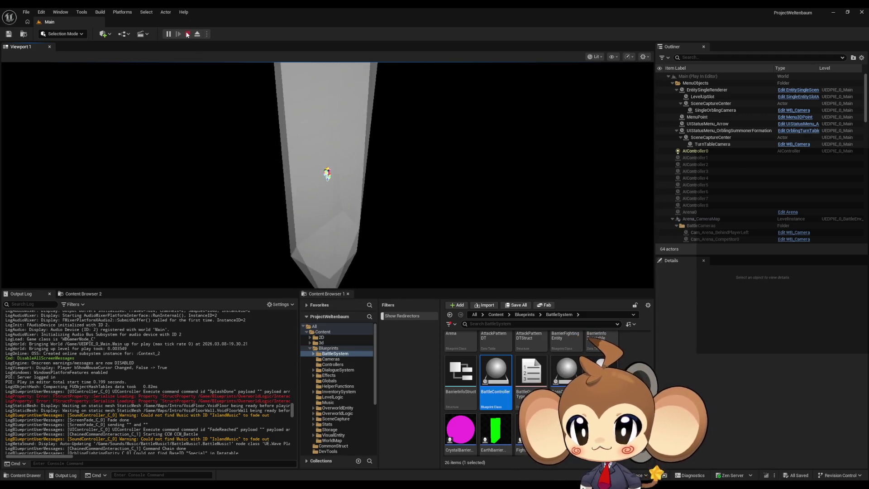
pyautogui.press('Escape')
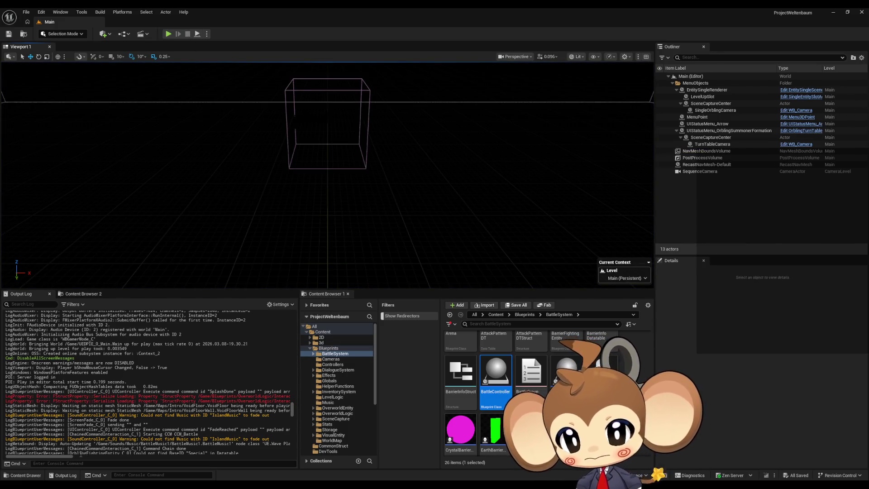
# Step: In the Content Browser, go up to the Content folder and open Blueprints
pyautogui.moveTo(68, 457); pyautogui.dragTo(157, 462)
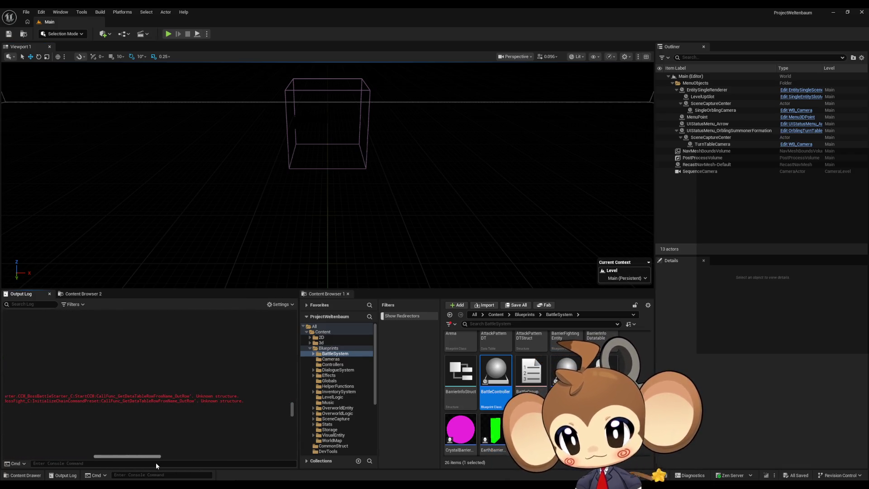
pyautogui.moveTo(156, 463)
pyautogui.mouseDown()
pyautogui.moveTo(67, 462)
pyautogui.moveTo(109, 464)
pyautogui.mouseUp()
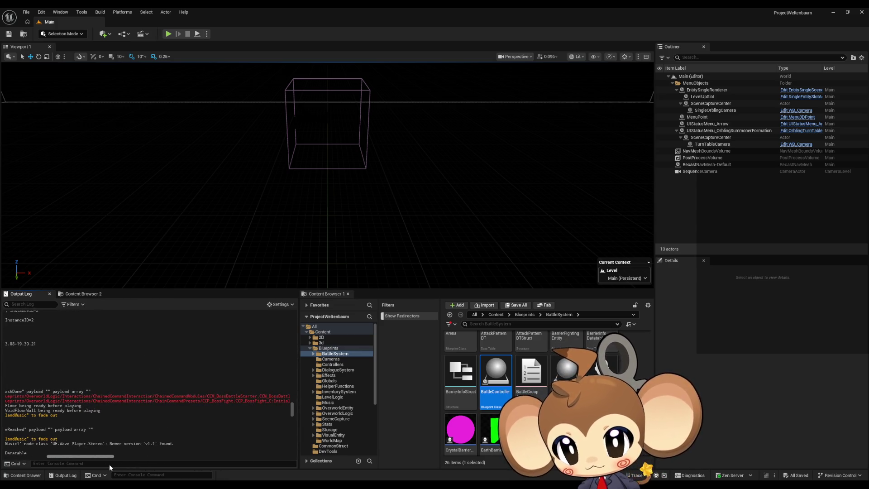
pyautogui.click(496, 314)
pyautogui.scroll(5, 515, 385)
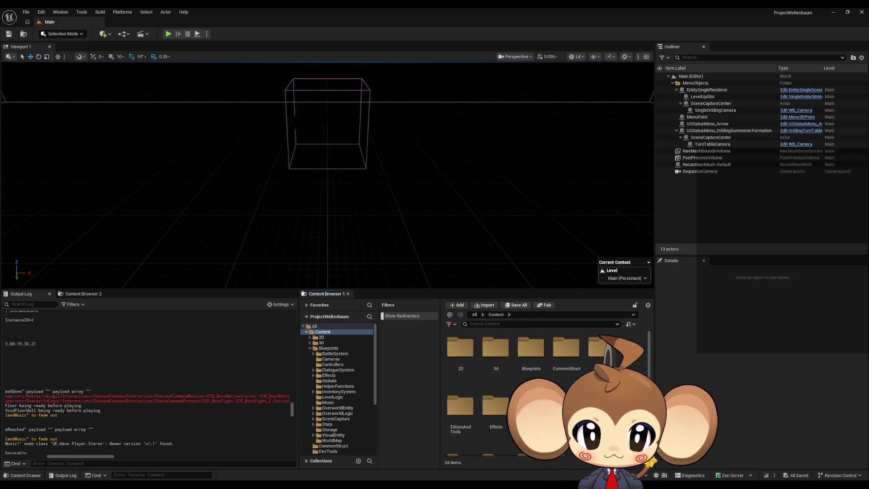
pyautogui.doubleClick(531, 349)
pyautogui.scroll(-2, 498, 407)
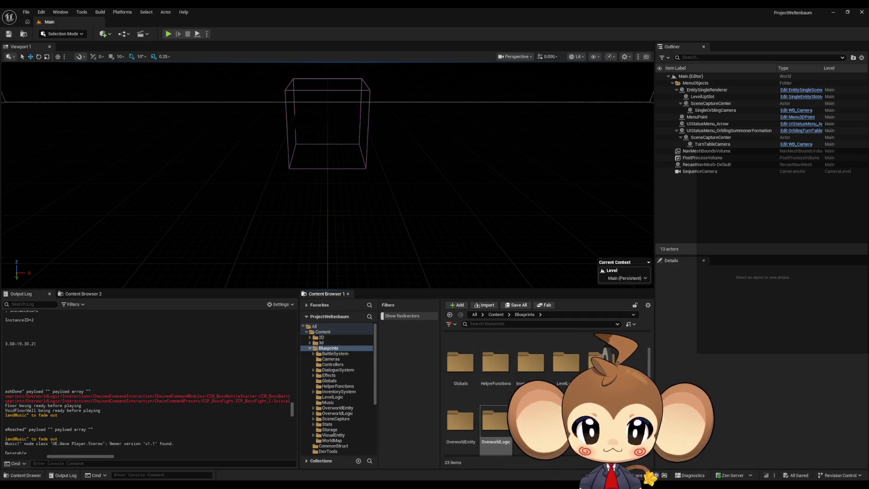
pyautogui.scroll(2, 539, 376)
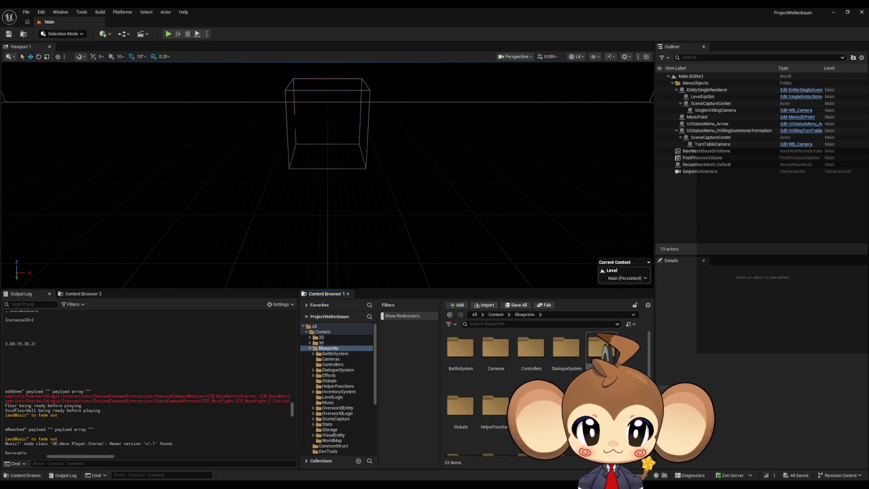
# Step: Go through OverworldLogic > Interactions > ChainedCommandInteraction > ChainedCommandModules and select CCM_BossBattleStarter
pyautogui.scroll(-2, 498, 385)
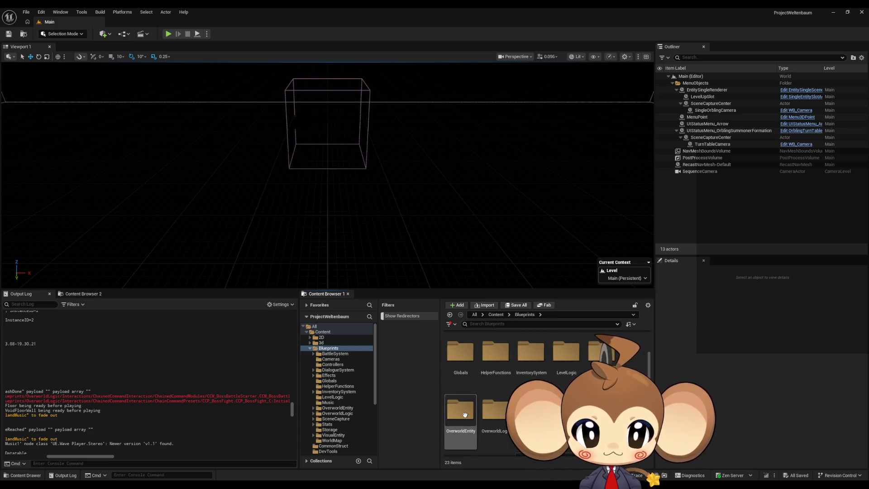
pyautogui.doubleClick(488, 405)
pyautogui.scroll(2, 487, 403)
pyautogui.doubleClick(459, 358)
pyautogui.doubleClick(460, 355)
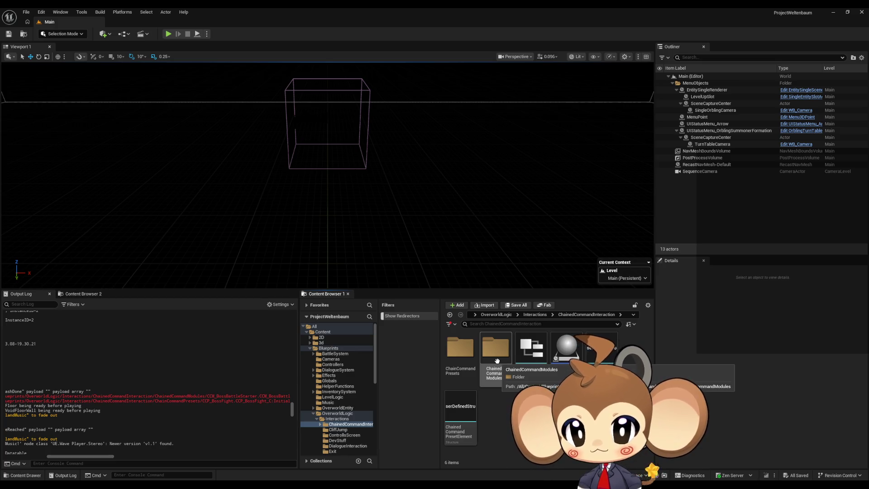
pyautogui.doubleClick(497, 361)
pyautogui.click(531, 355)
# Step: Open CCM_BossBattleStarter, pan through its StartCCM graph, then return to ChainedCommandInteraction
pyautogui.doubleClick(532, 355)
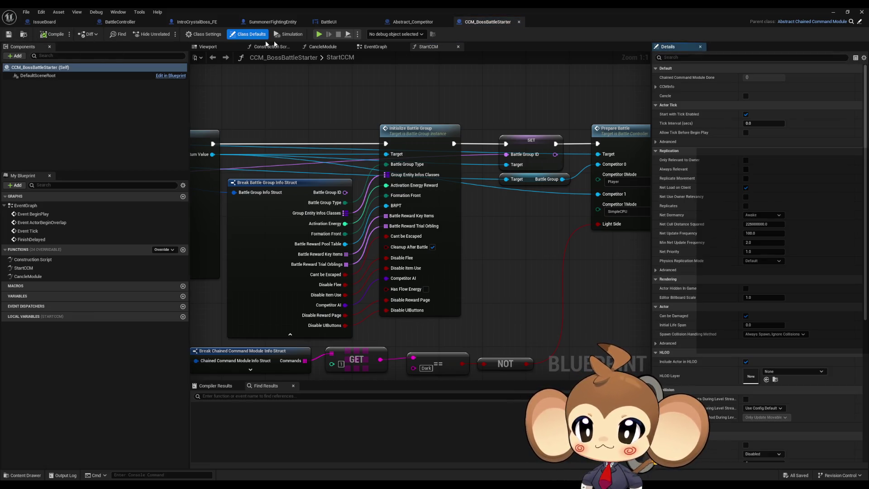
pyautogui.moveTo(501, 9)
pyautogui.mouseDown()
pyautogui.moveTo(452, 136)
pyautogui.moveTo(614, 140)
pyautogui.moveTo(607, 135)
pyautogui.mouseUp()
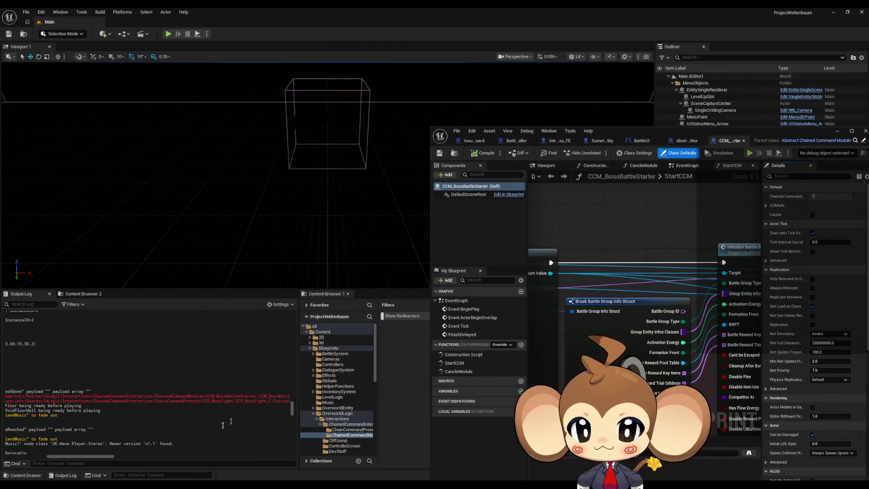
pyautogui.moveTo(81, 455); pyautogui.dragTo(124, 452)
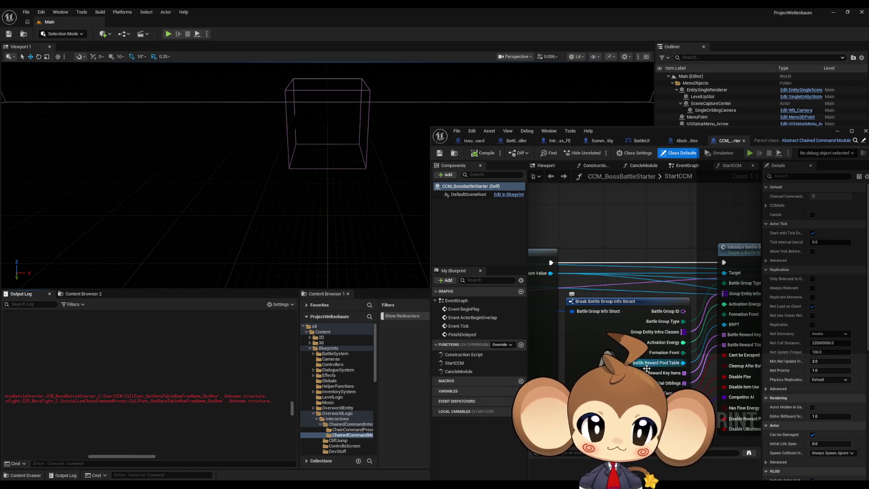
pyautogui.moveTo(647, 368); pyautogui.dragTo(603, 291)
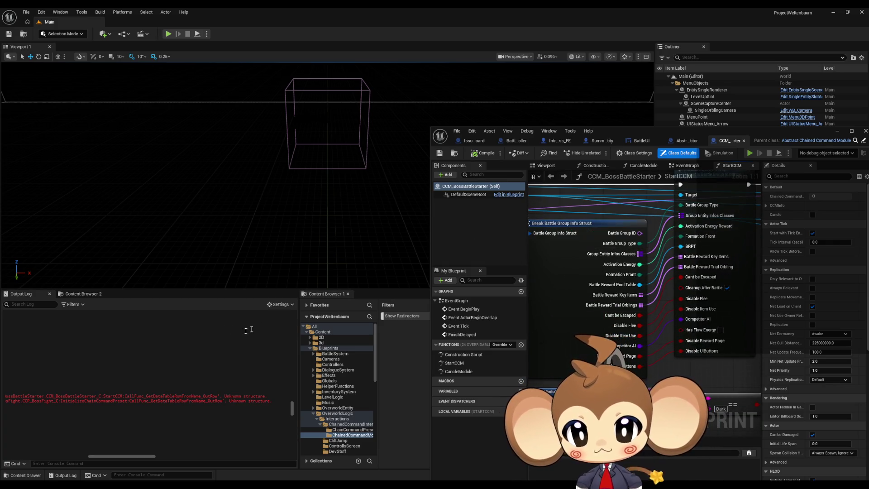
pyautogui.moveTo(111, 458)
pyautogui.mouseDown()
pyautogui.moveTo(20, 458)
pyautogui.moveTo(83, 452)
pyautogui.mouseUp()
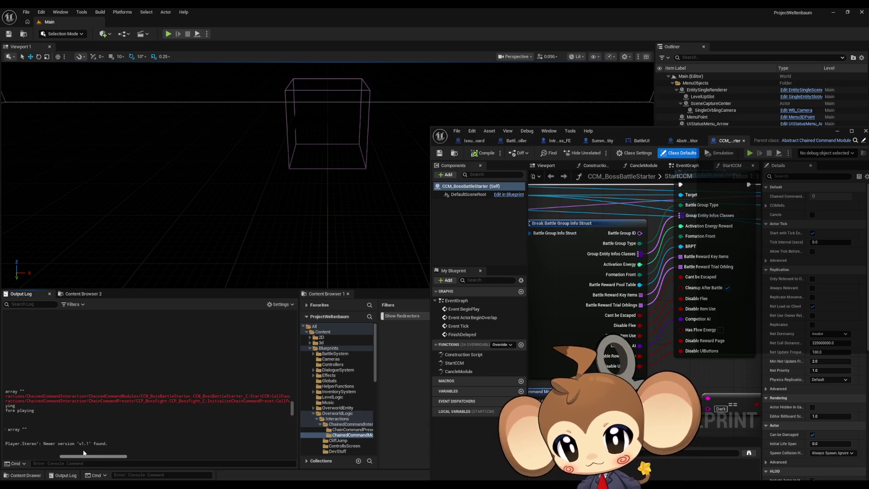
pyautogui.moveTo(657, 132)
pyautogui.mouseDown()
pyautogui.moveTo(322, 65)
pyautogui.moveTo(662, 188)
pyautogui.moveTo(584, 389)
pyautogui.moveTo(568, 390)
pyautogui.mouseUp()
pyautogui.click(546, 315)
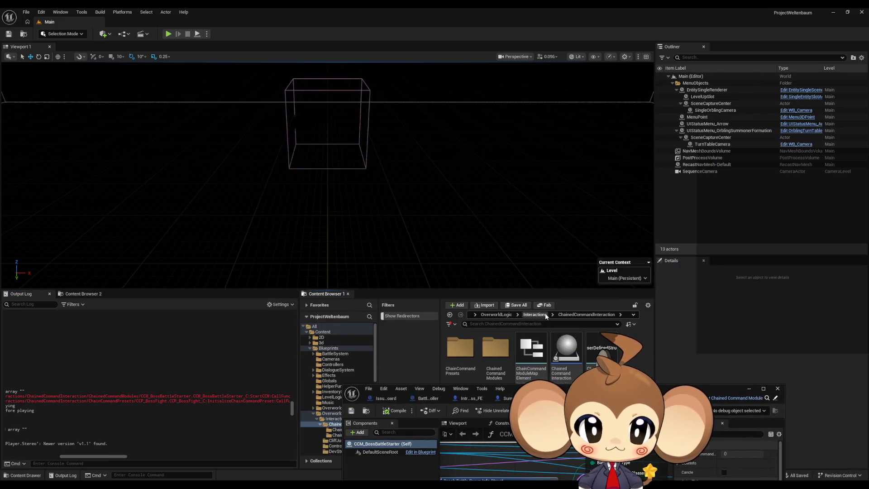
# Step: Open the CCP_BossFight preset from ChainCommandPresets and move its editor window aside
pyautogui.doubleClick(473, 353)
pyautogui.doubleClick(502, 362)
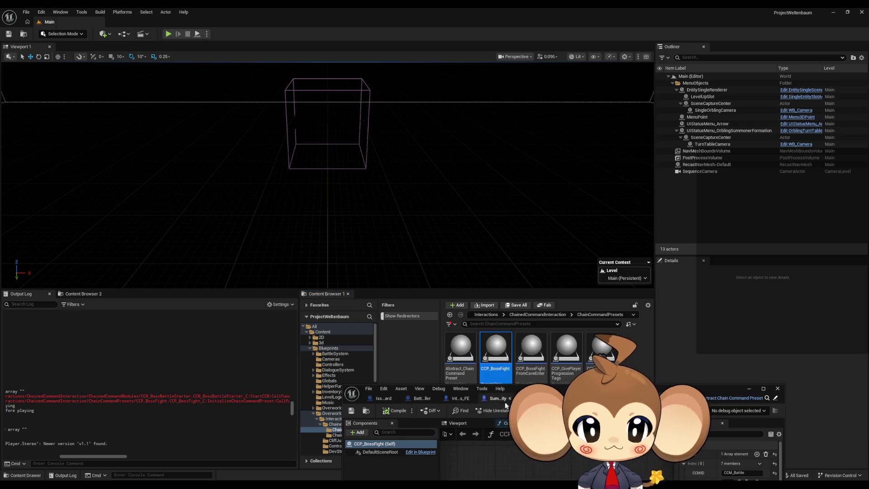
pyautogui.click(390, 412)
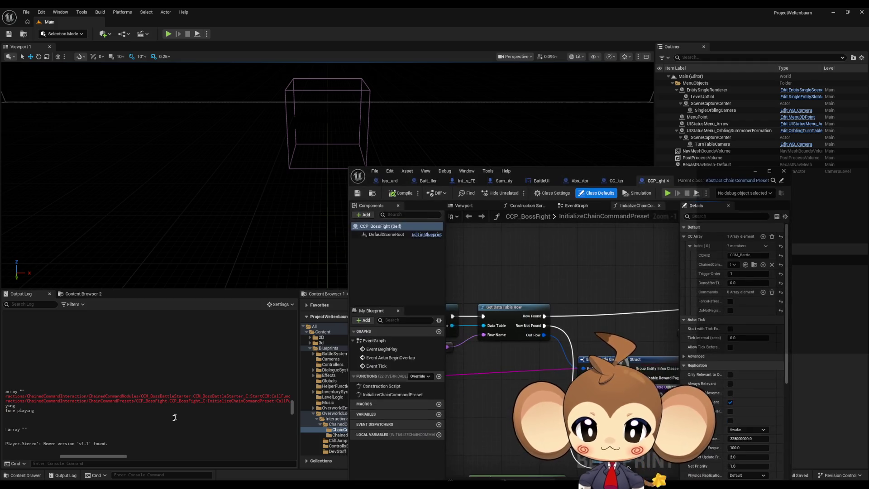
pyautogui.scroll(10, 175, 417)
pyautogui.scroll(10, 174, 414)
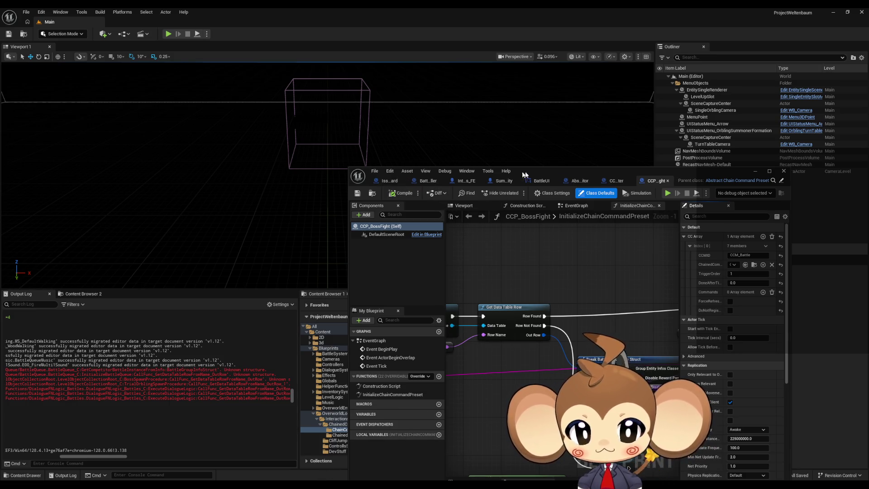
pyautogui.moveTo(679, 175); pyautogui.dragTo(343, 444)
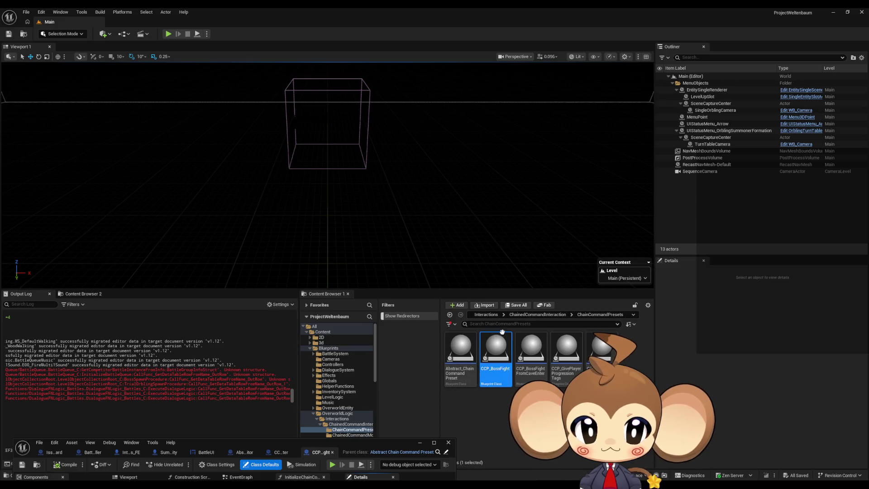
pyautogui.click(486, 316)
# Step: Open the BattleQueue blueprint from the BattleSystem/BattleQueue folder for recompiling
pyautogui.click(456, 361)
pyautogui.doubleClick(456, 361)
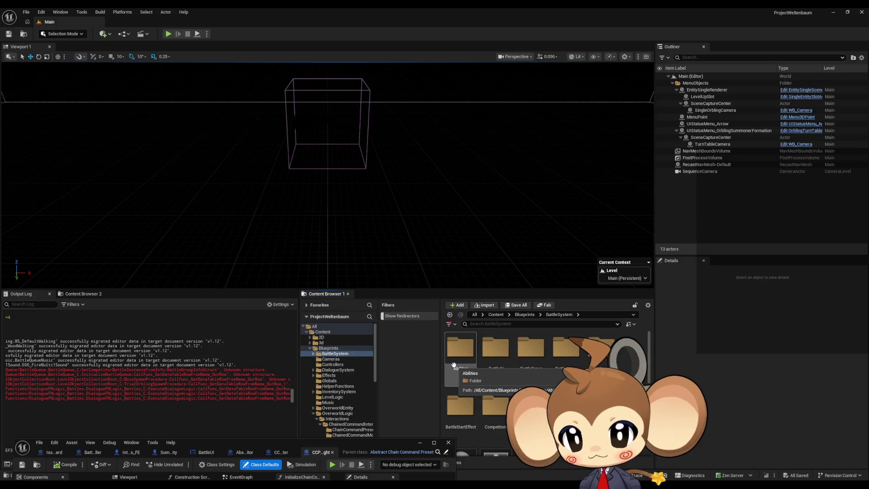
pyautogui.click(531, 351)
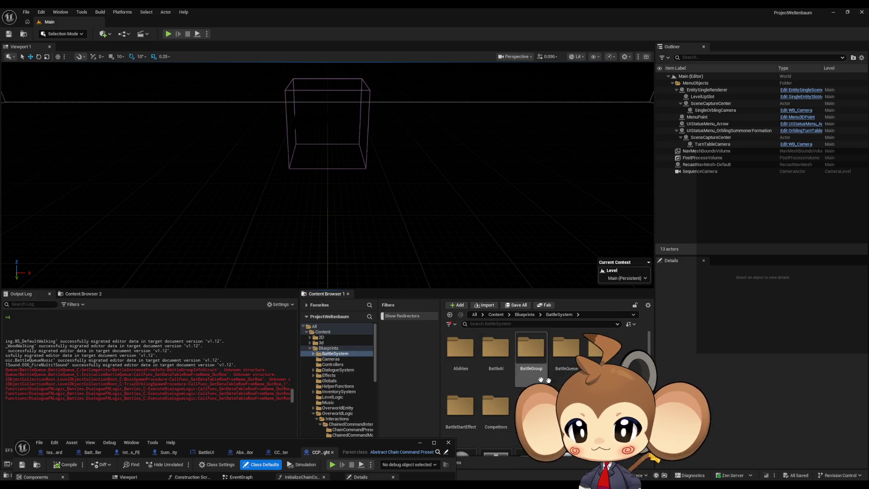
pyautogui.doubleClick(555, 357)
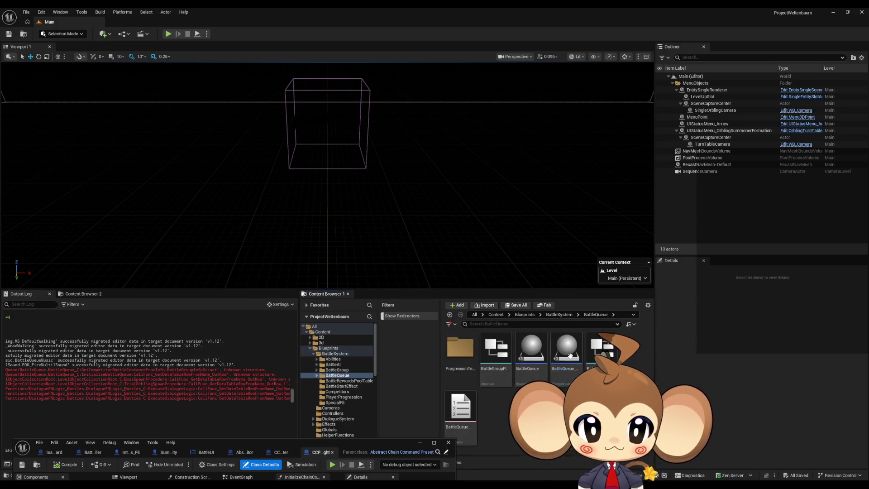
pyautogui.doubleClick(532, 351)
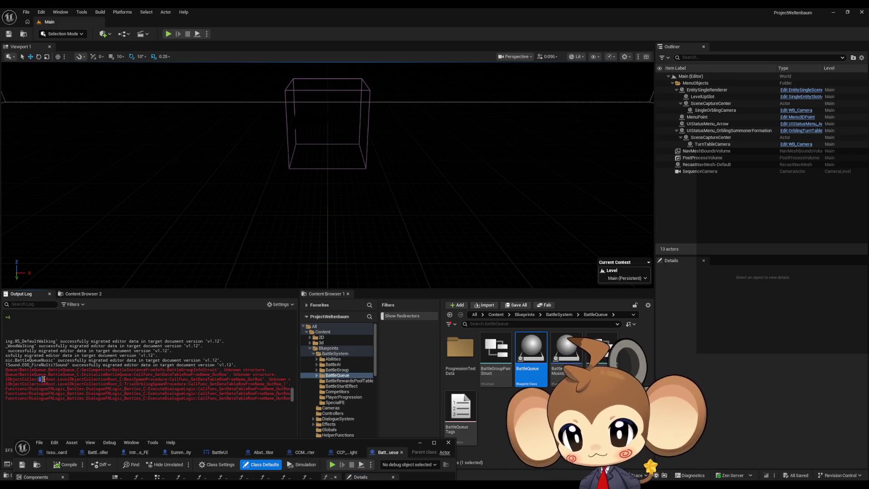
# Step: Go back up to the top-level Content folder and nudge the BattleQueue editor window aside
pyautogui.click(523, 315)
pyautogui.click(494, 315)
pyautogui.moveTo(284, 449)
pyautogui.mouseDown()
pyautogui.moveTo(308, 178)
pyautogui.moveTo(299, 464)
pyautogui.moveTo(304, 446)
pyautogui.mouseUp()
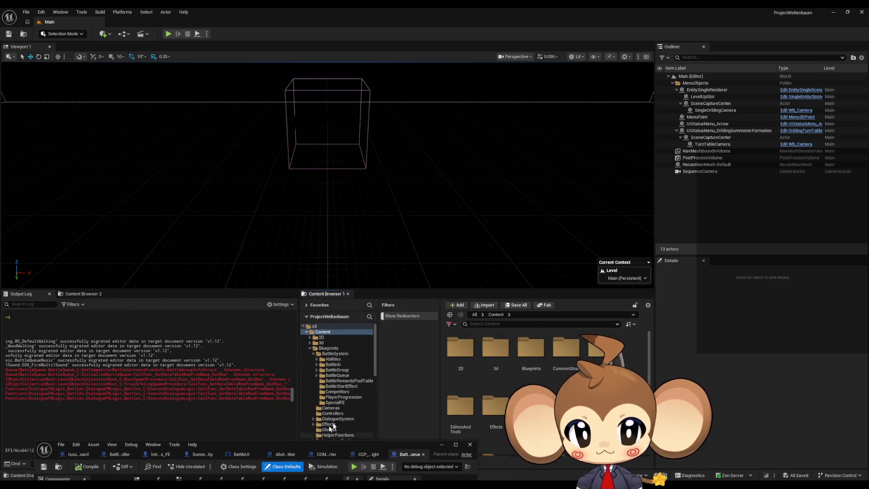
# Step: Open LevelObjectCollectionRoot from the Blueprints/OverworldLogic folder
pyautogui.doubleClick(544, 351)
pyautogui.scroll(-3, 511, 382)
pyautogui.doubleClick(497, 388)
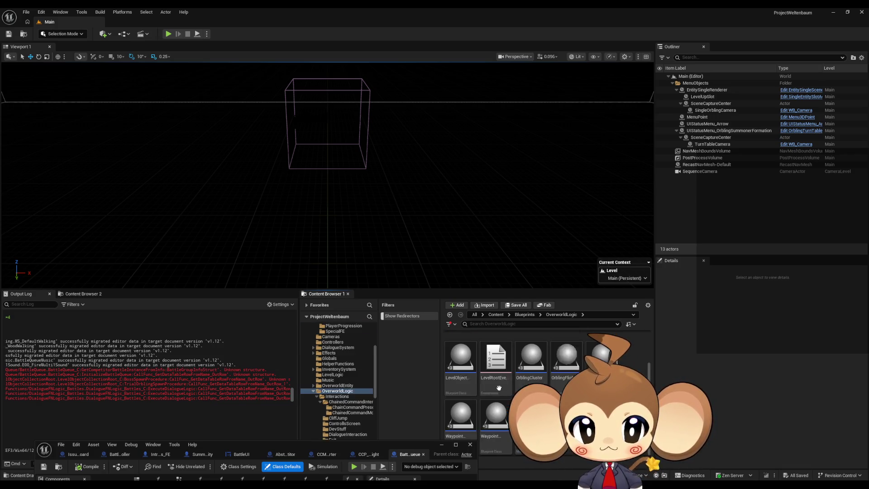
pyautogui.click(463, 363)
pyautogui.doubleClick(463, 366)
pyautogui.moveTo(228, 447)
pyautogui.mouseDown()
pyautogui.moveTo(223, 148)
pyautogui.moveTo(250, 416)
pyautogui.mouseUp()
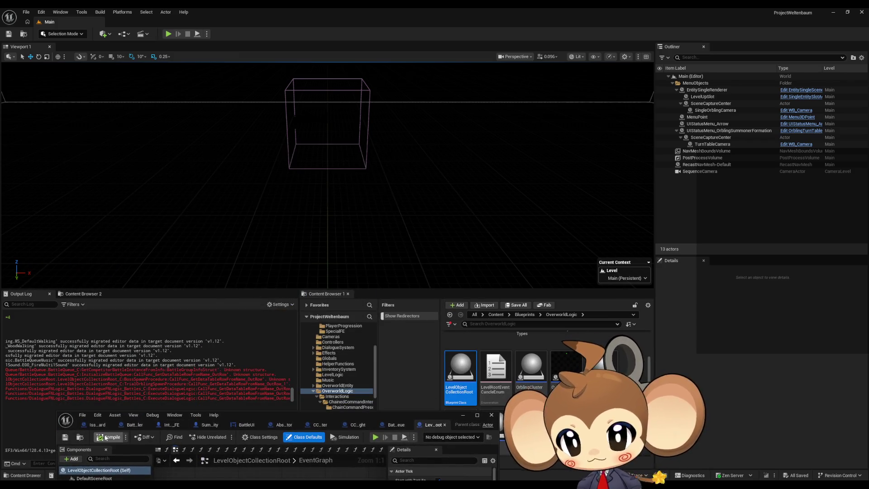
# Step: Compile LevelObjectCollectionRoot, mark the failing asset name in the log, and return to Blueprints
pyautogui.click(106, 437)
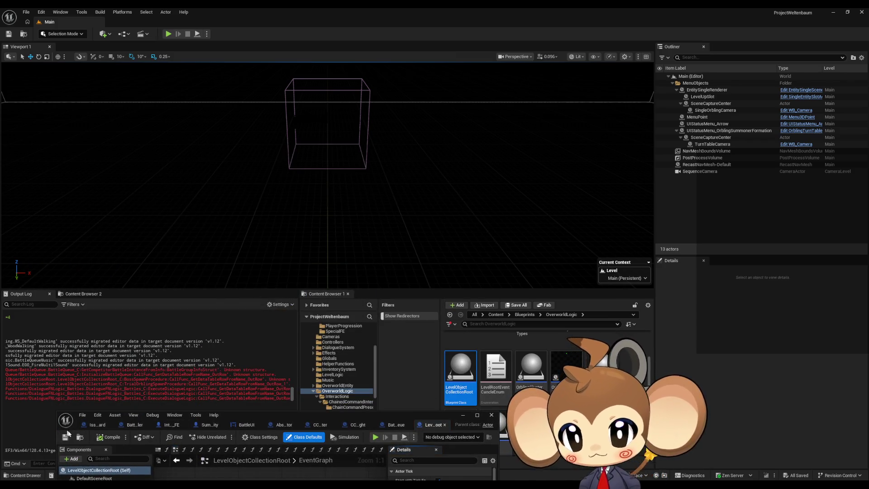
pyautogui.moveTo(43, 390); pyautogui.dragTo(77, 389)
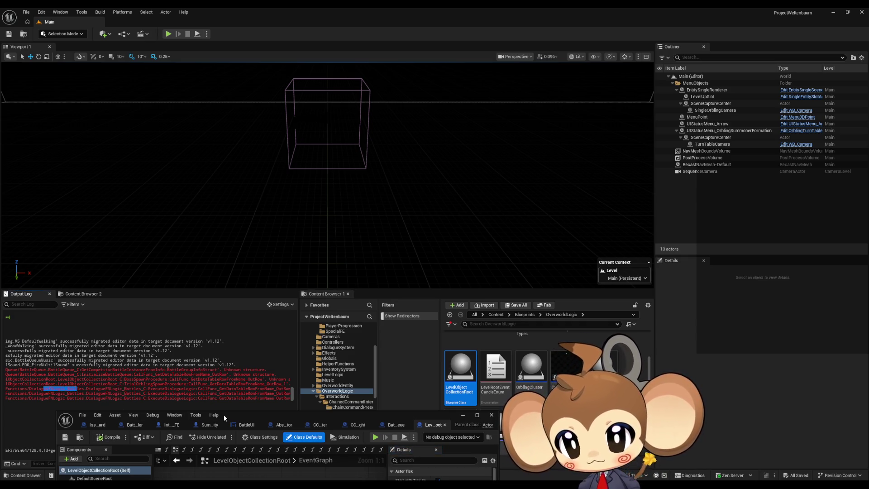
pyautogui.moveTo(237, 416)
pyautogui.mouseDown()
pyautogui.moveTo(406, 458)
pyautogui.moveTo(414, 452)
pyautogui.mouseUp()
pyautogui.moveTo(90, 457)
pyautogui.mouseDown()
pyautogui.moveTo(59, 458)
pyautogui.moveTo(78, 458)
pyautogui.mouseUp()
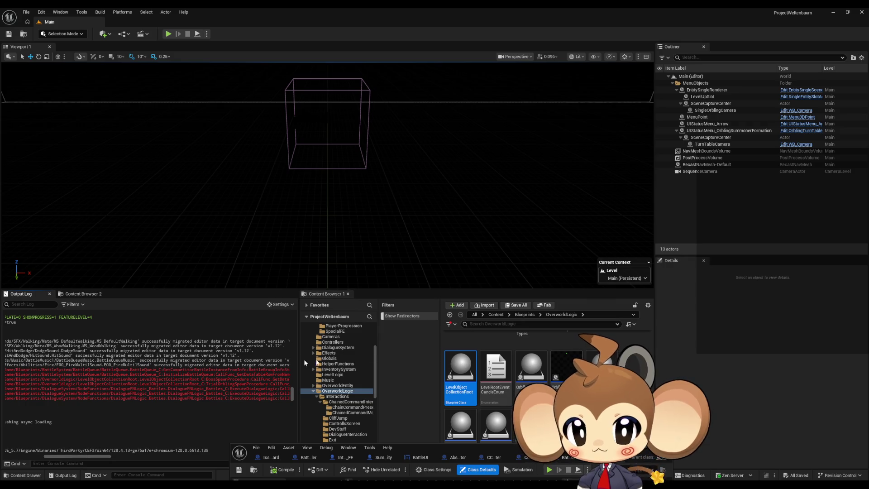
pyautogui.click(525, 314)
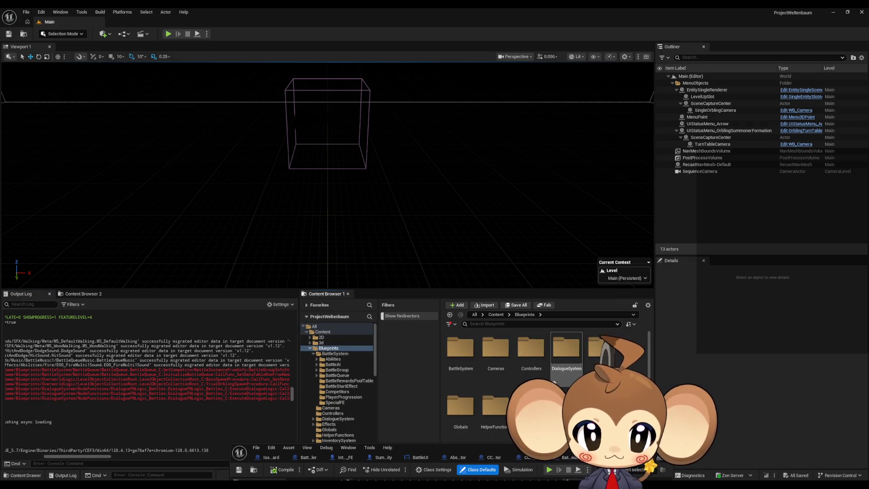
# Step: Open DialogueFN_Logic_Battles from DialogueSystem/NodeFunctions, then close it
pyautogui.doubleClick(563, 355)
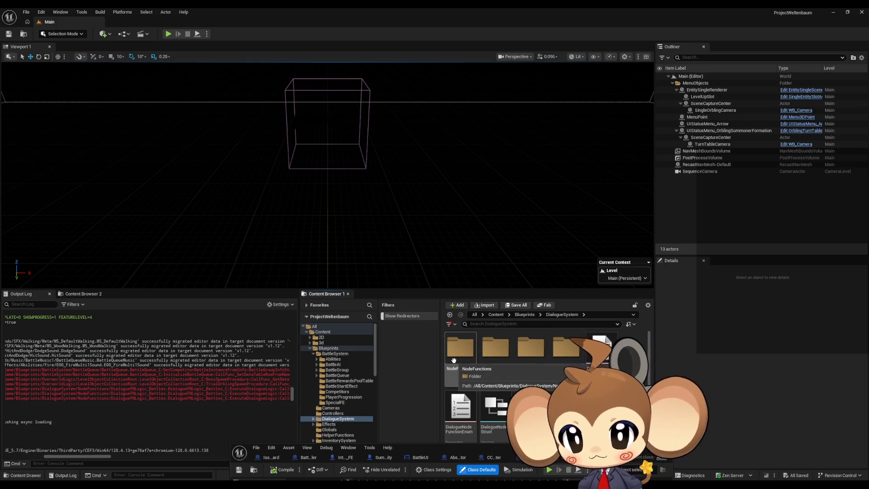
pyautogui.doubleClick(454, 359)
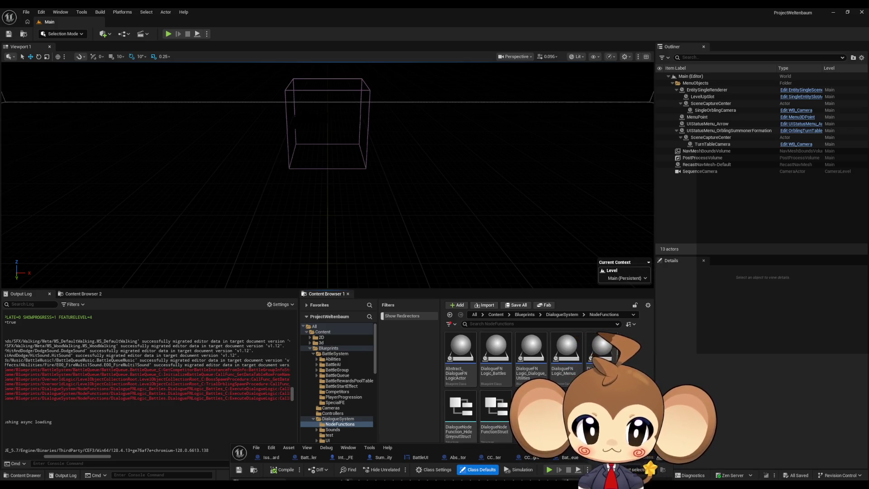
pyautogui.doubleClick(496, 358)
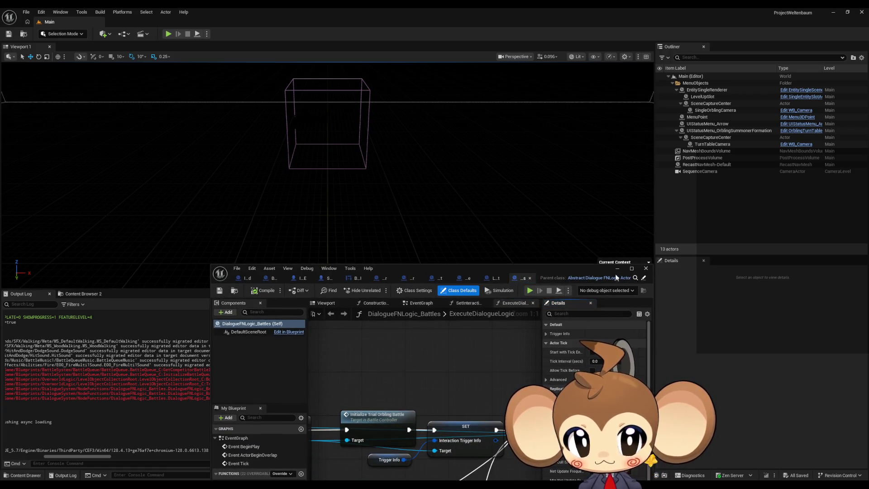
pyautogui.moveTo(588, 270); pyautogui.dragTo(579, 288)
pyautogui.click(637, 286)
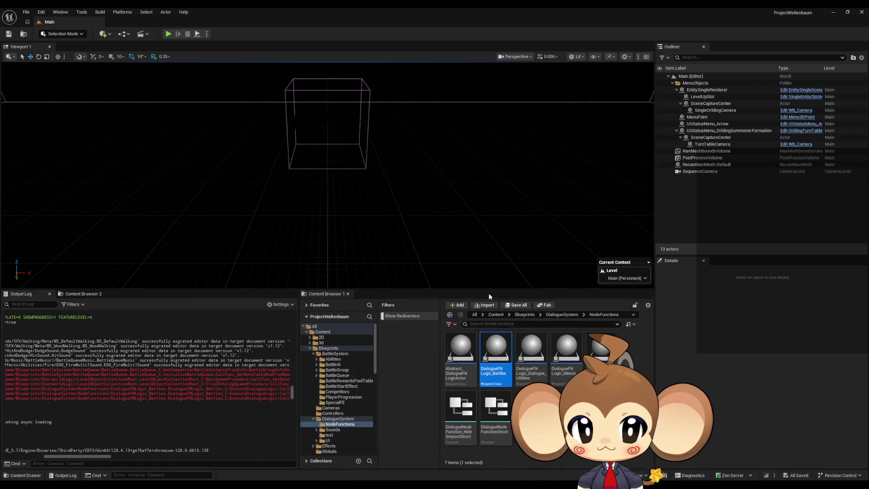
# Step: Open and close the IssueBoard blueprint from the top-level Content folder
pyautogui.click(491, 316)
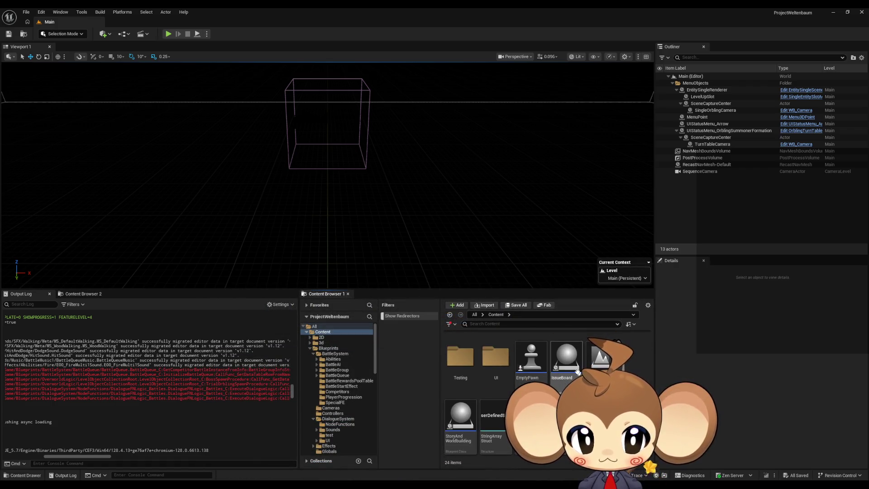
pyautogui.doubleClick(565, 358)
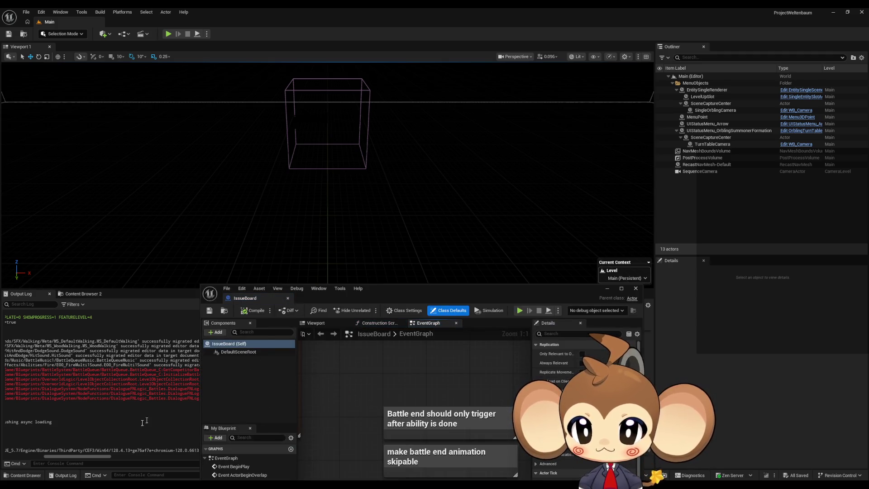
pyautogui.click(606, 288)
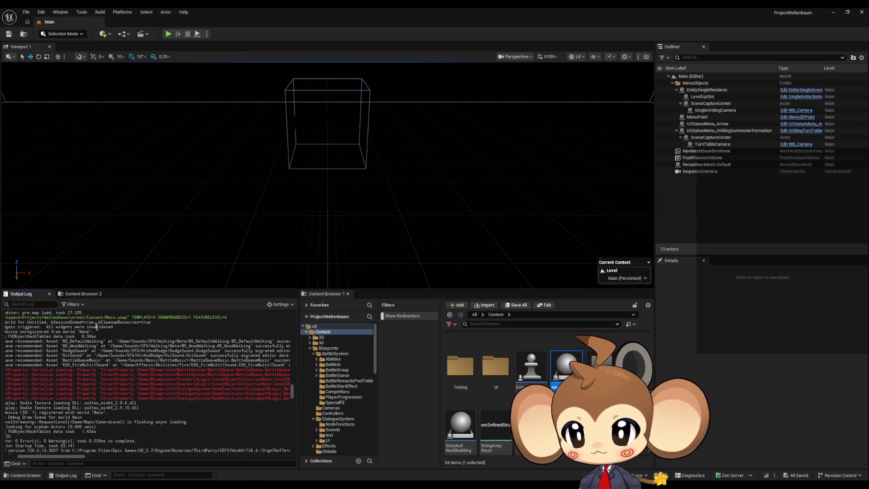
# Step: Toggle the Output Log Messages filter to None and back, then run and stop Play In Editor
pyautogui.click(73, 304)
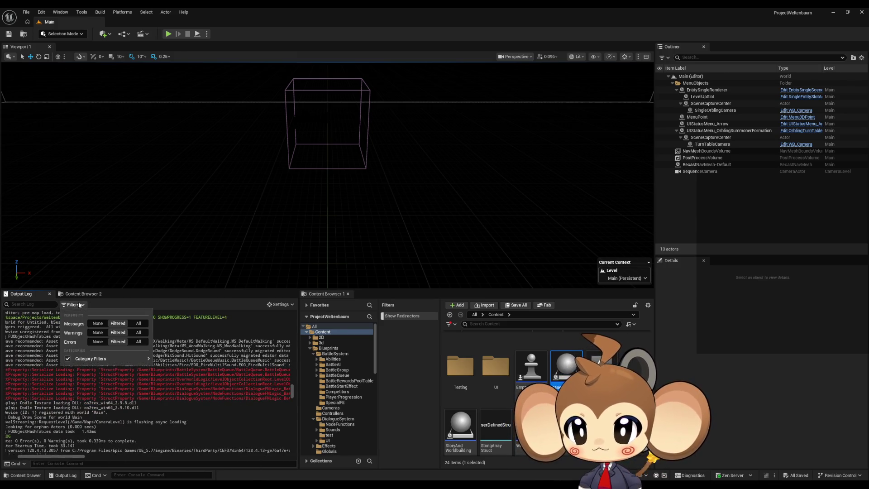
pyautogui.click(101, 323)
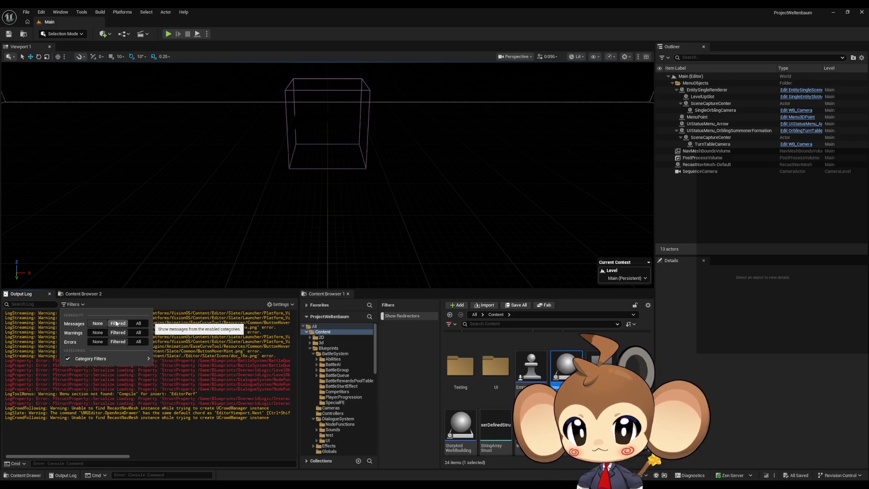
pyautogui.click(118, 323)
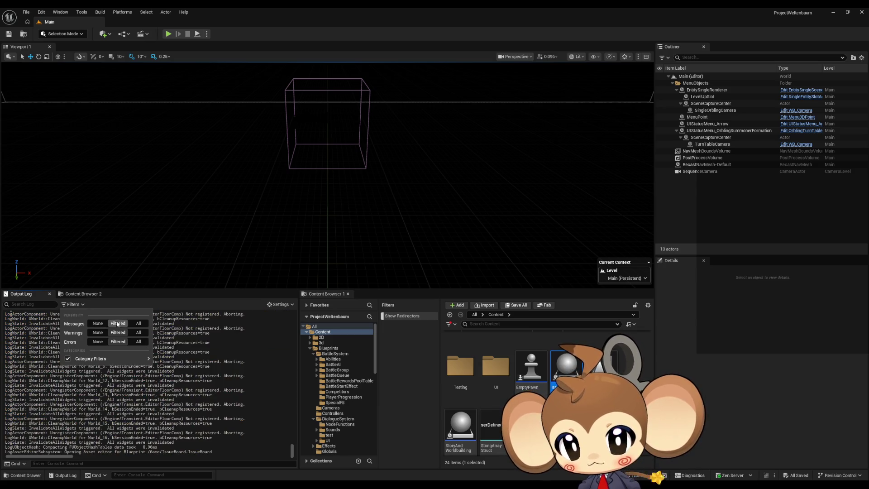
pyautogui.rightClick(97, 354)
pyautogui.click(123, 367)
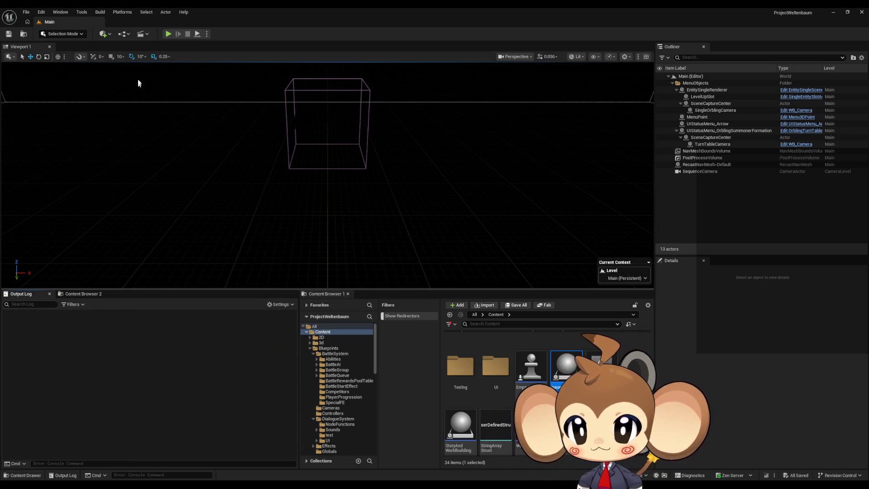
pyautogui.click(168, 33)
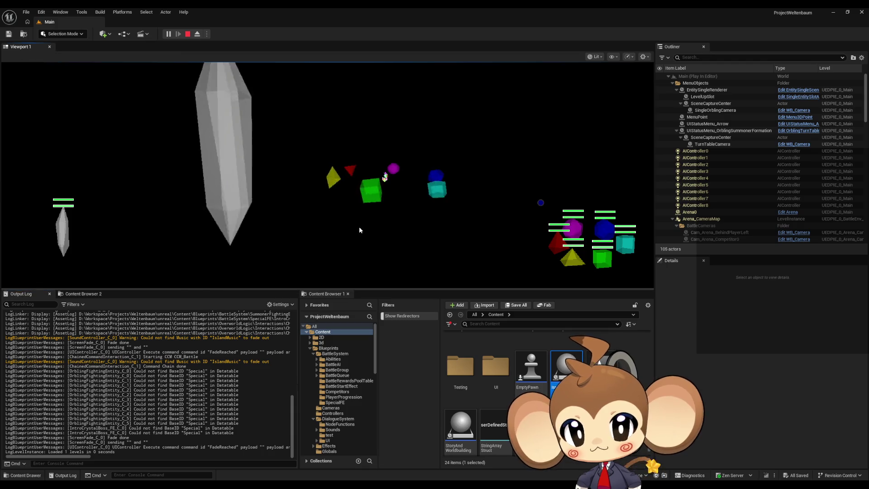
pyautogui.click(189, 34)
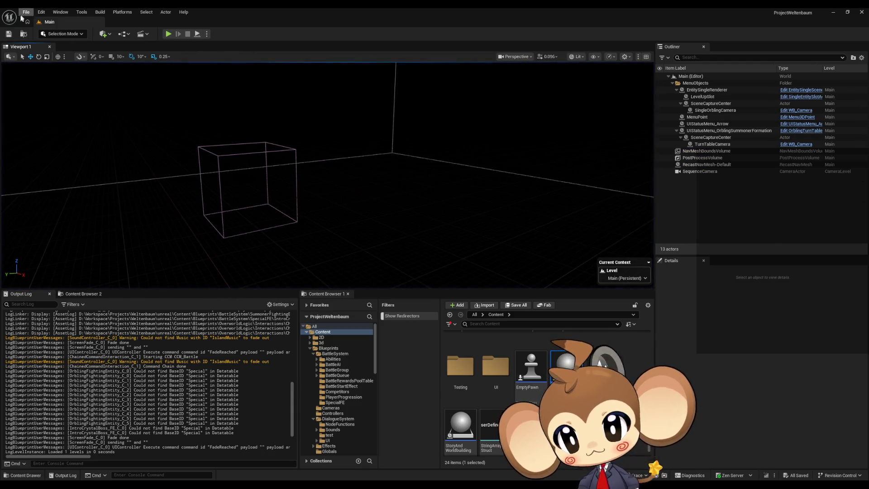
# Step: Close the Unreal Editor and relaunch it so the whole project reloads
pyautogui.click(125, 35)
pyautogui.click(132, 35)
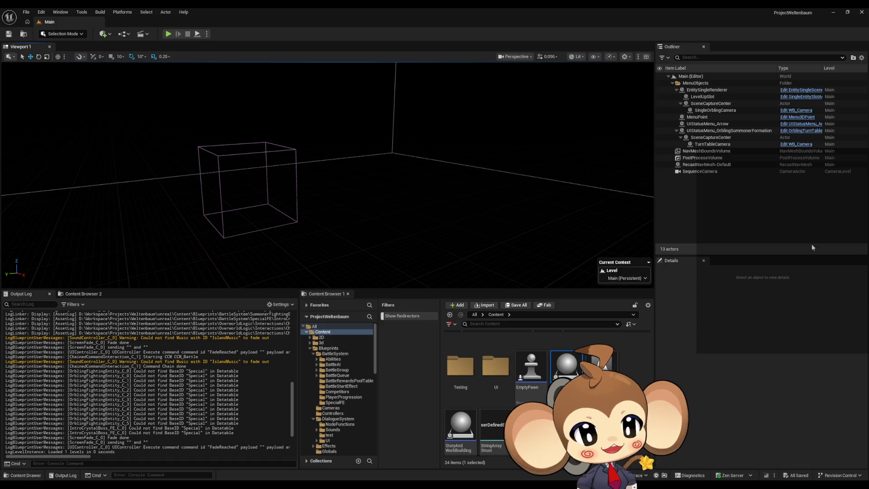
pyautogui.click(864, 12)
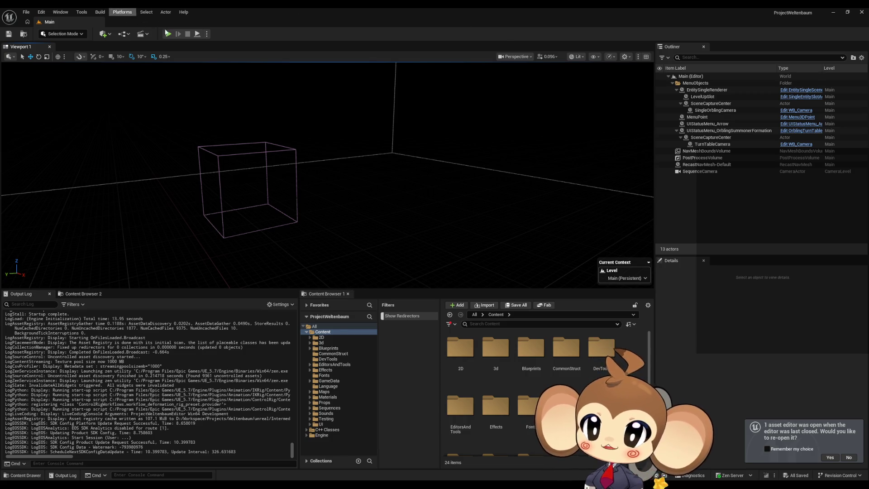
# Step: Start a Play In Editor session of the reloaded project
pyautogui.click(167, 35)
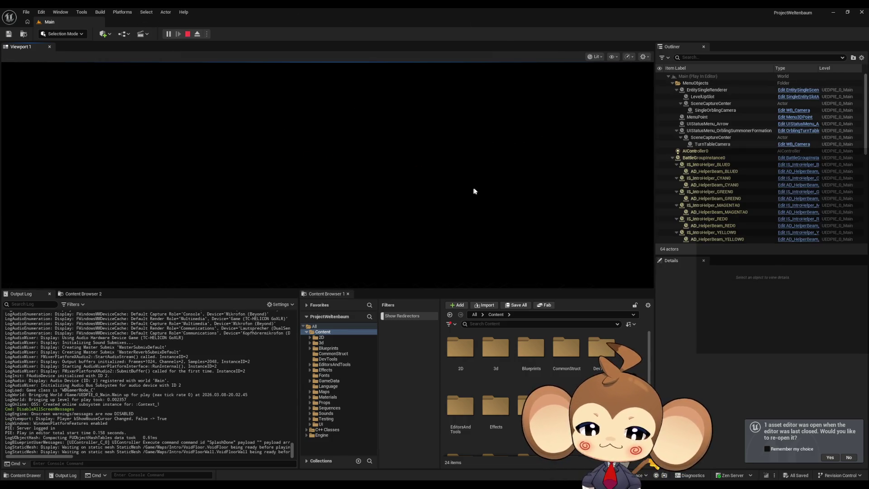
pyautogui.scroll(6, 209, 434)
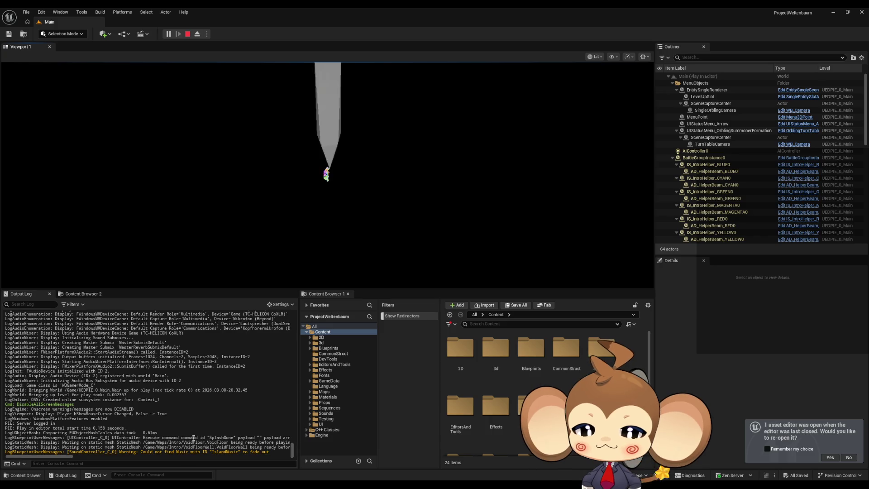
pyautogui.scroll(10, 291, 450)
pyautogui.moveTo(292, 449)
pyautogui.mouseDown()
pyautogui.moveTo(284, 324)
pyautogui.moveTo(288, 453)
pyautogui.mouseUp()
# Step: Set the Output Log Messages filter to None and clear the log
pyautogui.rightClick(186, 392)
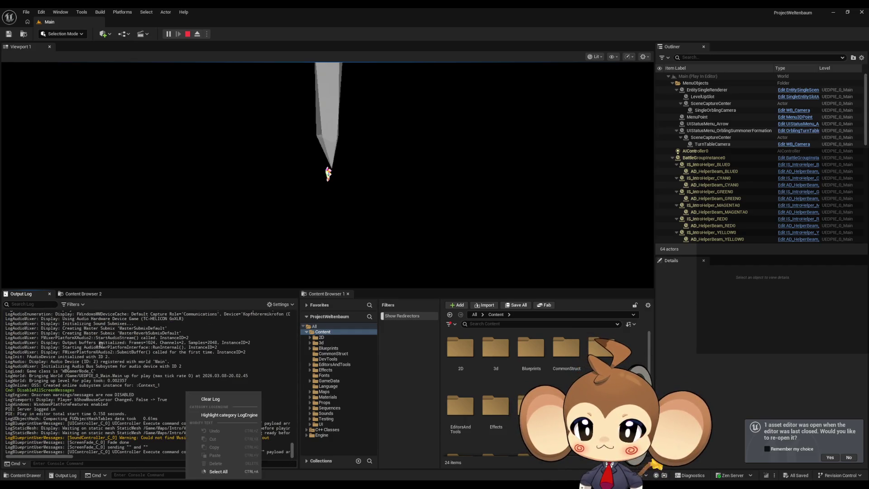
pyautogui.click(72, 304)
pyautogui.click(98, 323)
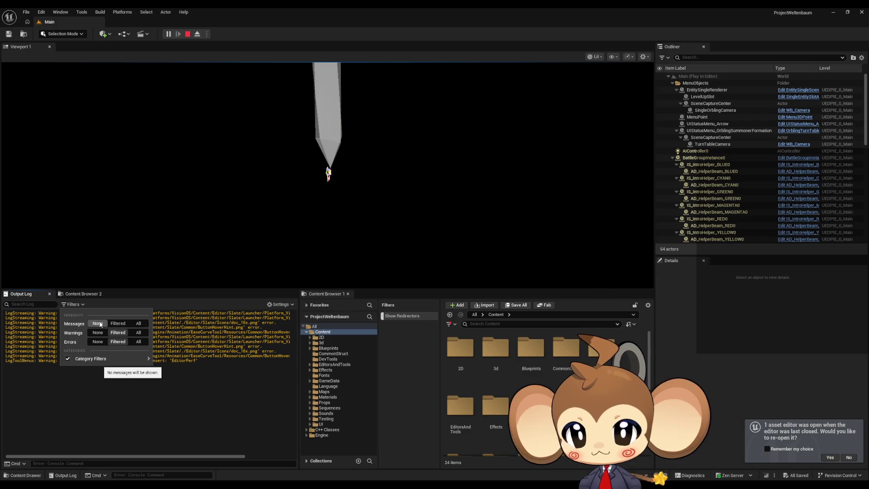
pyautogui.click(118, 323)
pyautogui.click(183, 362)
pyautogui.rightClick(184, 354)
pyautogui.click(203, 365)
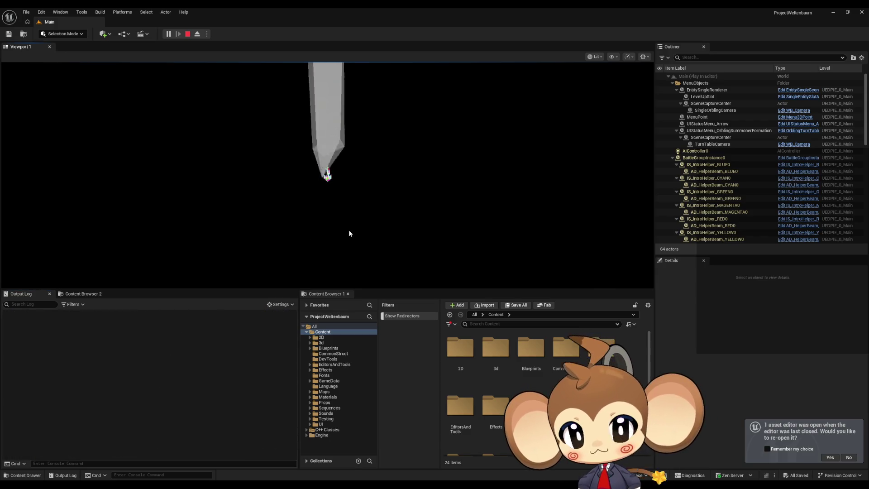
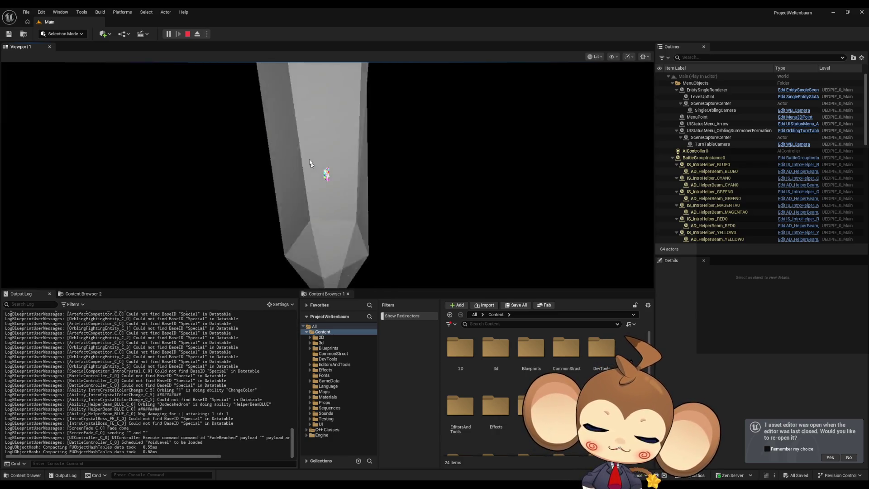
# Step: End Play In Editor and open the IssueBoard Blueprint, moving its editor into full view
pyautogui.click(188, 34)
pyautogui.scroll(-5, 544, 385)
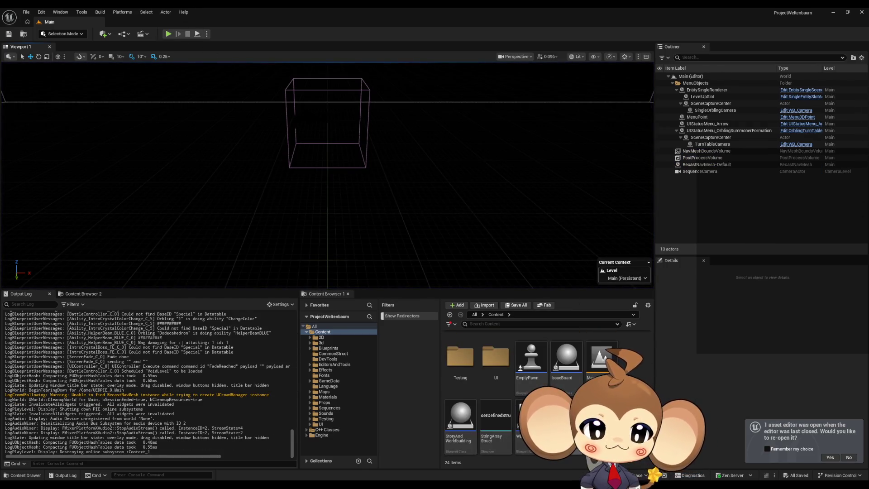
pyautogui.doubleClick(568, 364)
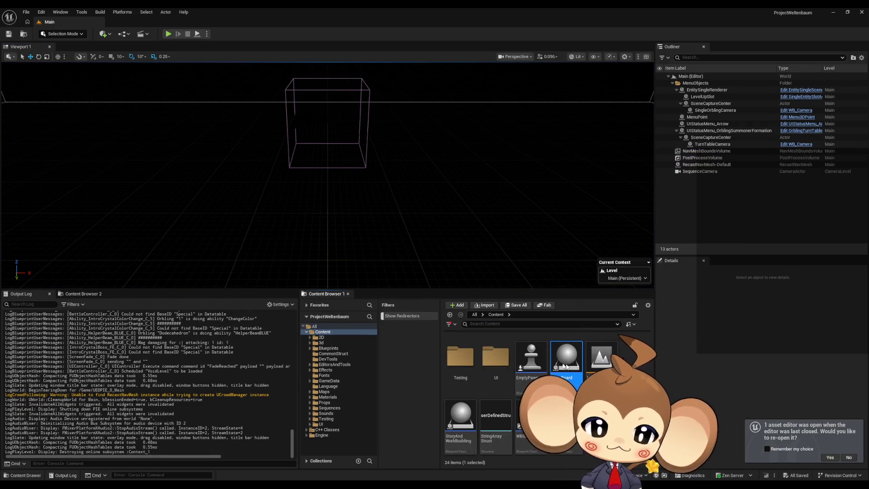
pyautogui.moveTo(429, 294)
pyautogui.mouseDown()
pyautogui.moveTo(443, 168)
pyautogui.moveTo(424, 88)
pyautogui.mouseUp()
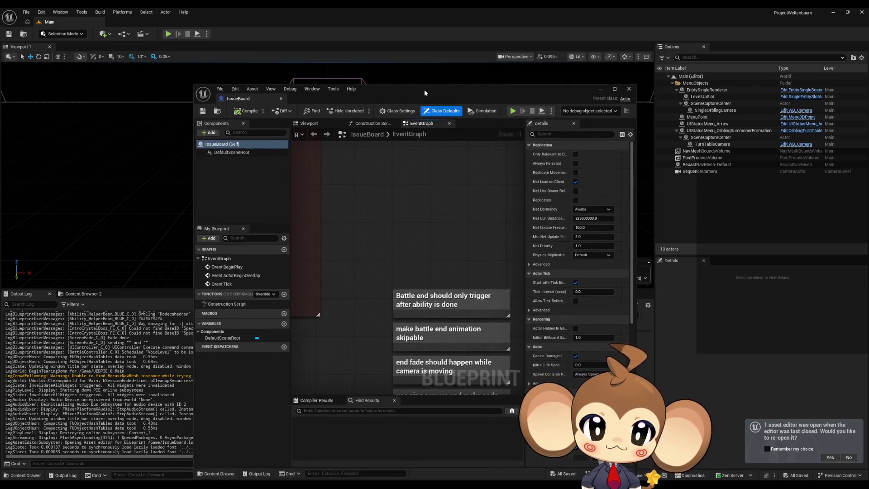
# Step: Delete the 'Battle end should only trigger after ability is done' note from the graph
pyautogui.press('Home')
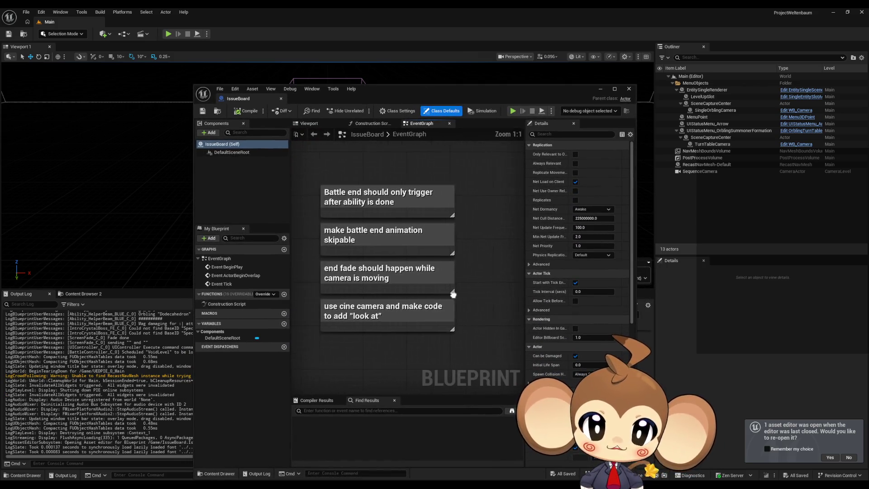
pyautogui.moveTo(477, 269); pyautogui.dragTo(455, 276)
pyautogui.moveTo(404, 204)
pyautogui.mouseDown()
pyautogui.moveTo(407, 244)
pyautogui.moveTo(418, 182)
pyautogui.mouseUp()
pyautogui.press('Delete')
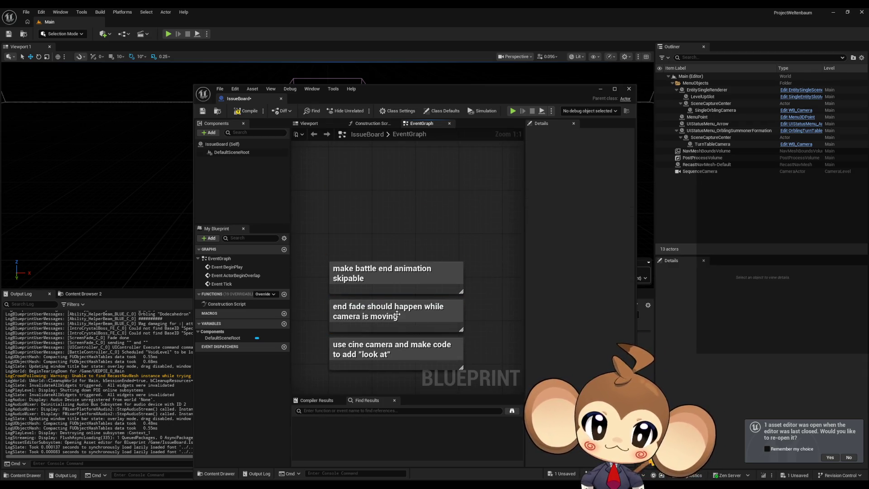
# Step: Close the gap by moving the remaining notes up and slotting the end fade note between the others
pyautogui.moveTo(394, 317); pyautogui.dragTo(396, 225)
pyautogui.click(478, 280)
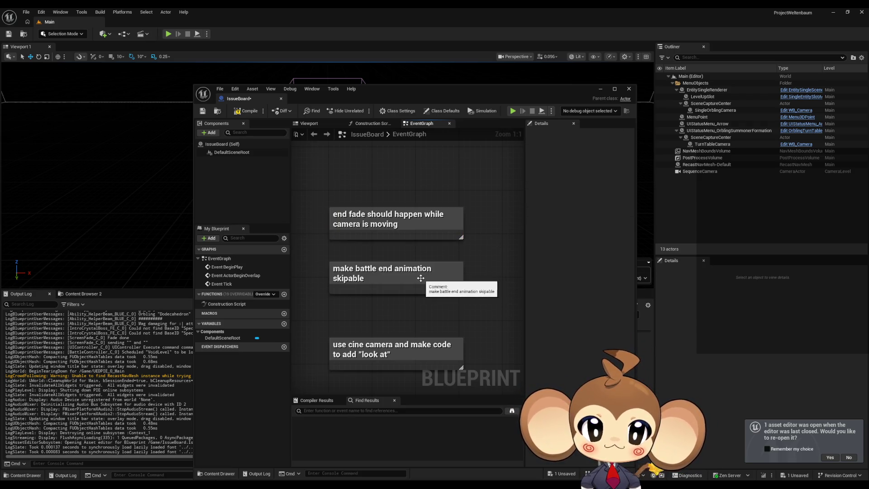
pyautogui.moveTo(391, 216); pyautogui.dragTo(391, 309)
pyautogui.click(408, 344)
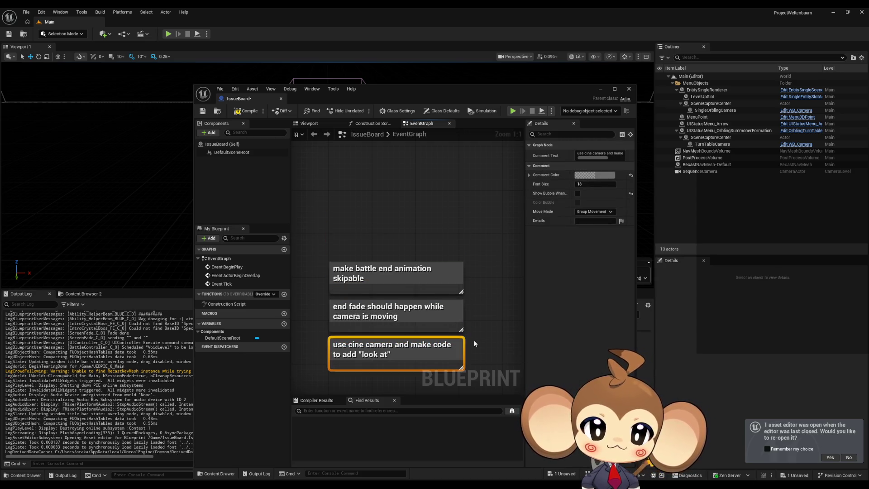
pyautogui.click(474, 340)
pyautogui.moveTo(372, 238); pyautogui.dragTo(444, 287)
pyautogui.click(380, 312)
pyautogui.moveTo(380, 312)
pyautogui.mouseDown()
pyautogui.moveTo(394, 206)
pyautogui.moveTo(398, 314)
pyautogui.mouseUp()
# Step: Check the stack of 'make battle end animation skipable', 'use cine camera' and end fade notes
pyautogui.click(404, 278)
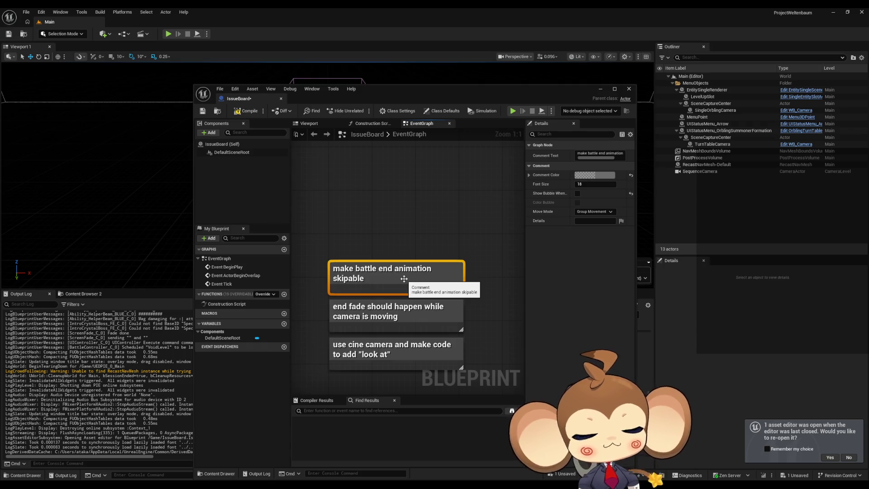
pyautogui.click(364, 349)
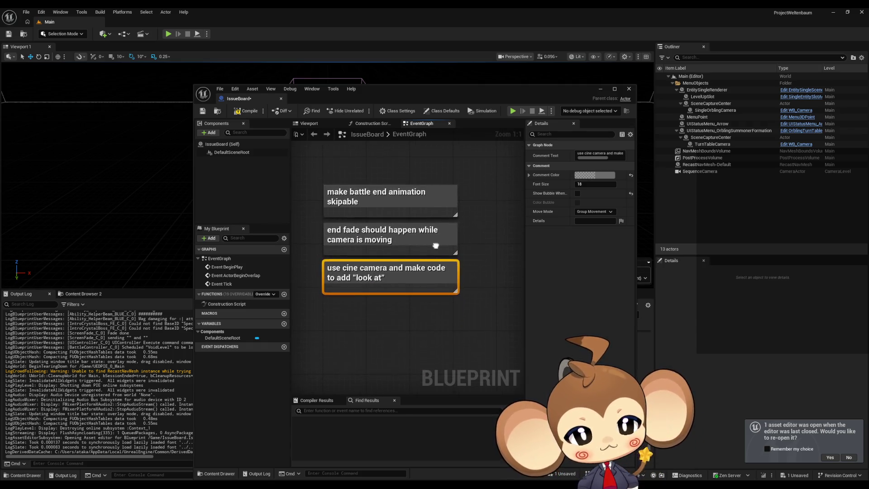
pyautogui.scroll(-6, 435, 255)
pyautogui.scroll(6, 435, 255)
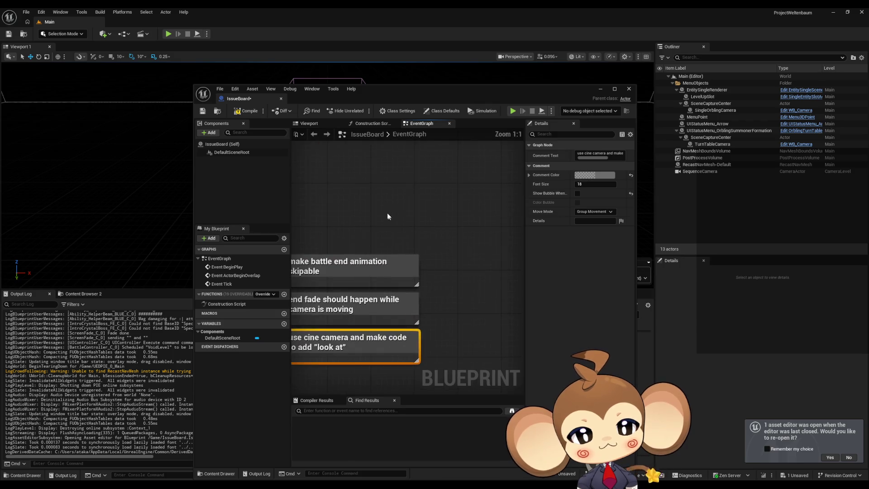
pyautogui.click(437, 220)
pyautogui.scroll(-2, 453, 245)
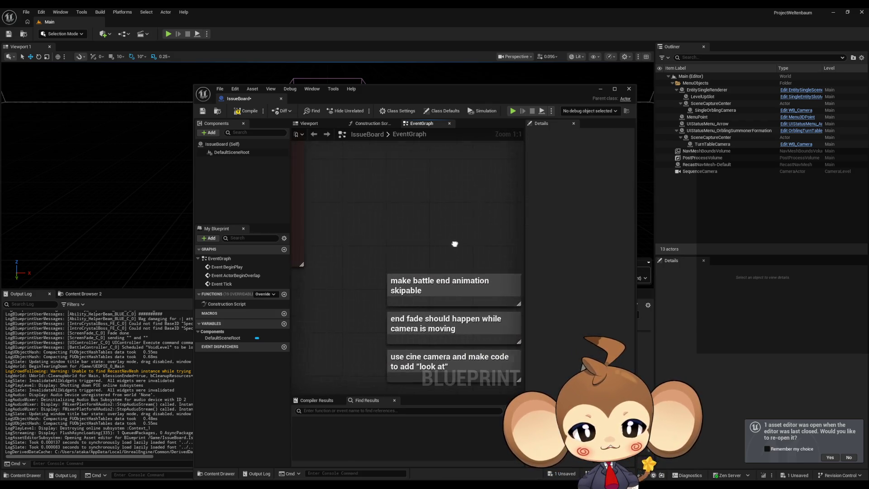
pyautogui.scroll(2, 453, 224)
pyautogui.click(394, 244)
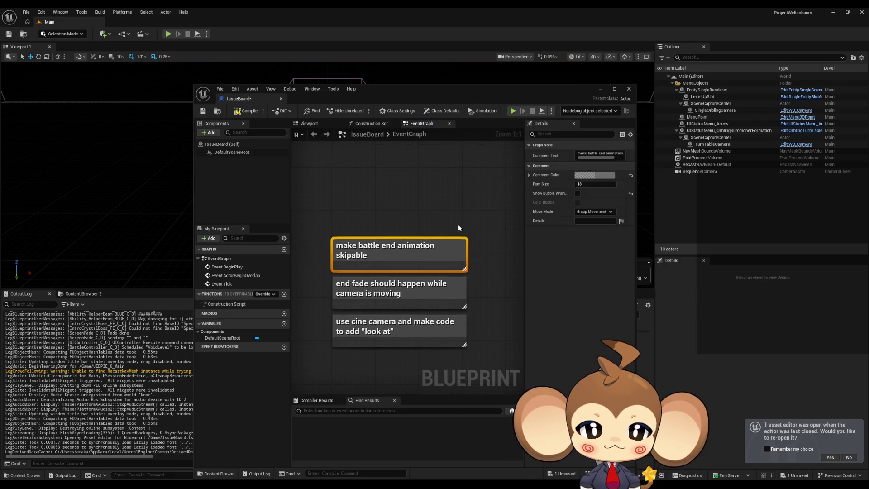
pyautogui.click(443, 306)
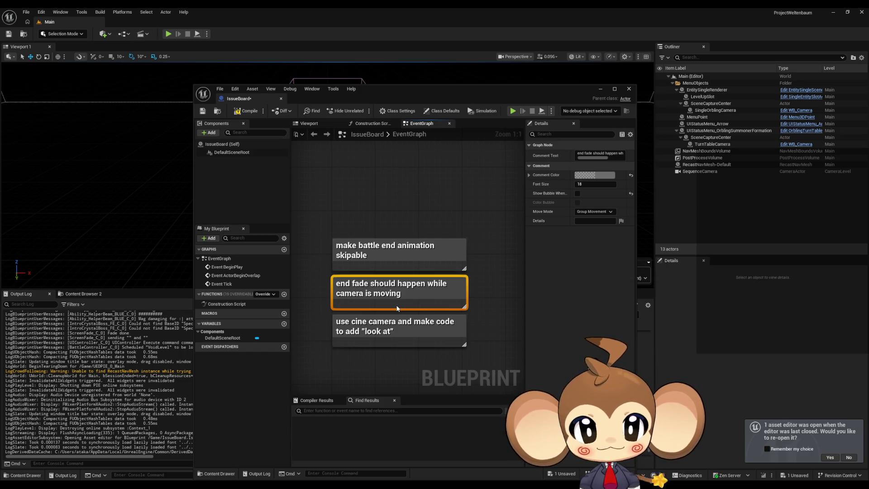
# Step: Review the three remaining IssueBoard notes, then compile the Blueprint and move its window aside
pyautogui.click(372, 246)
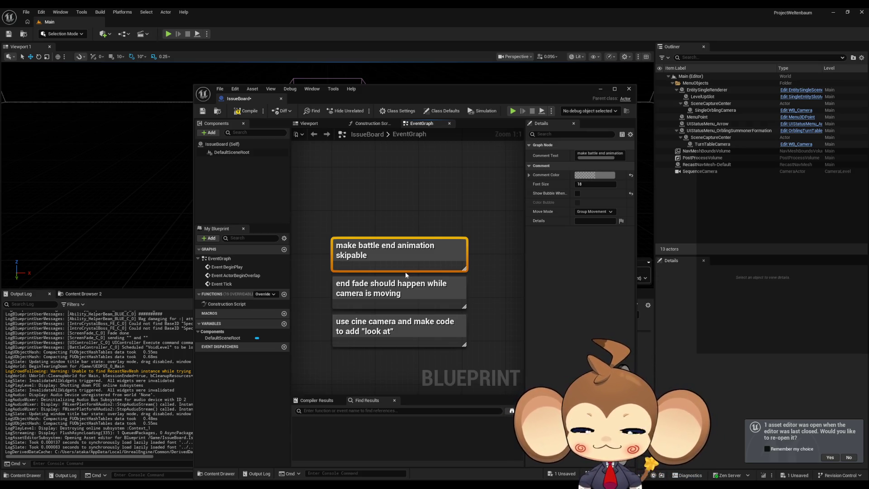
pyautogui.click(385, 206)
pyautogui.click(455, 299)
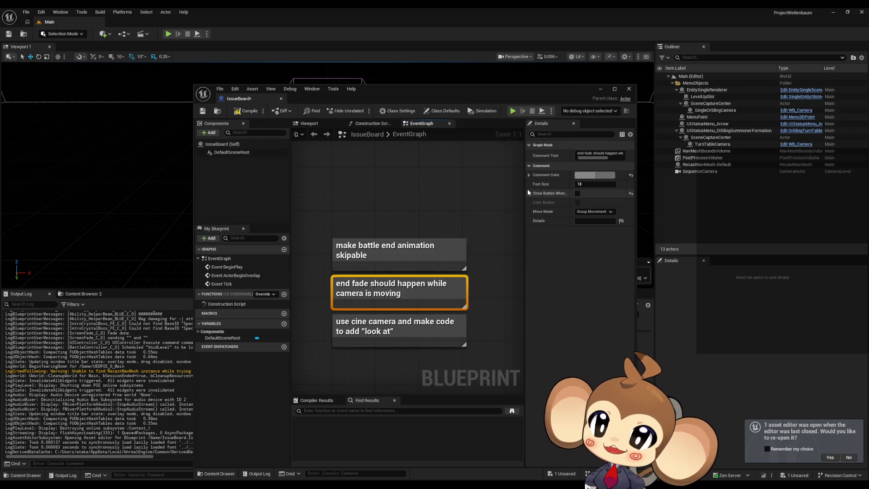
pyautogui.click(476, 186)
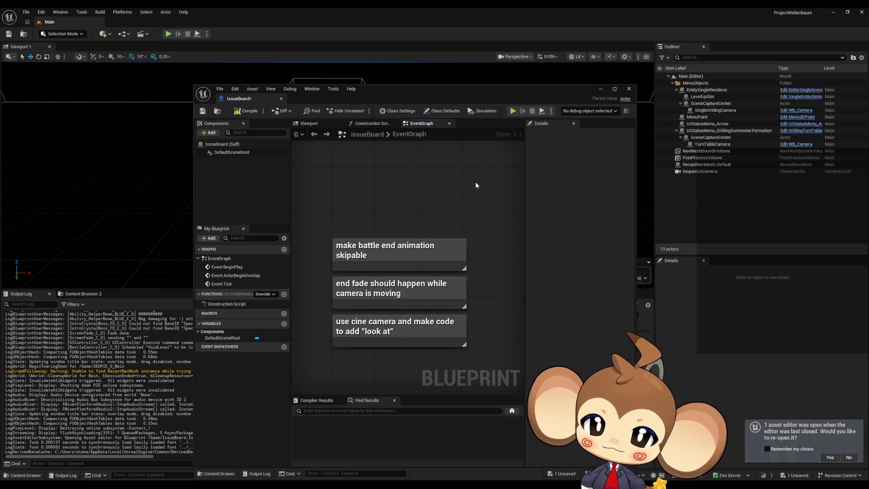
pyautogui.click(241, 114)
pyautogui.moveTo(416, 104)
pyautogui.mouseDown()
pyautogui.moveTo(220, 111)
pyautogui.moveTo(152, 168)
pyautogui.mouseUp()
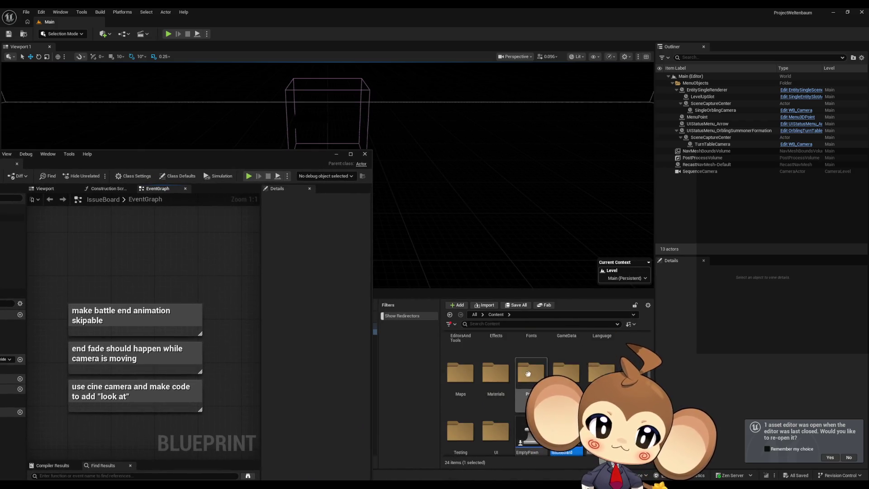
# Step: Browse to Content > Blueprints > BattleSystem and open BattleController in a maximized editor
pyautogui.scroll(3, 528, 374)
pyautogui.scroll(-3, 536, 378)
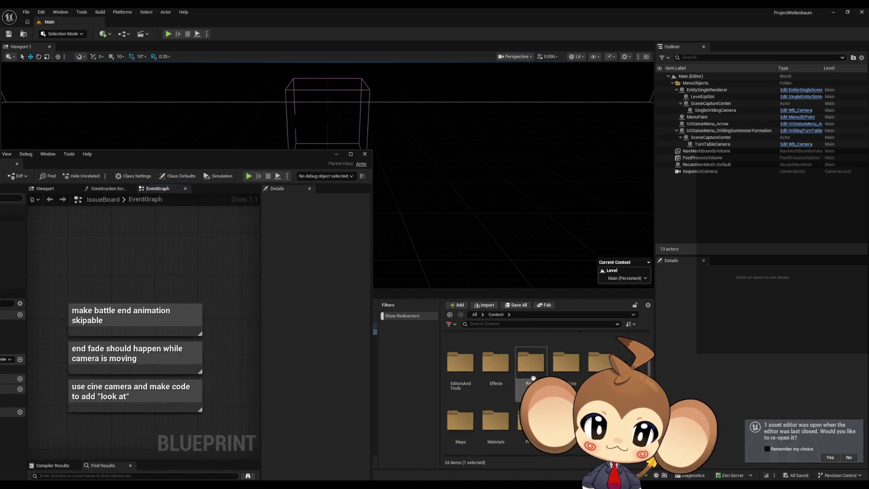
pyautogui.scroll(2, 536, 378)
pyautogui.doubleClick(526, 345)
pyautogui.doubleClick(460, 348)
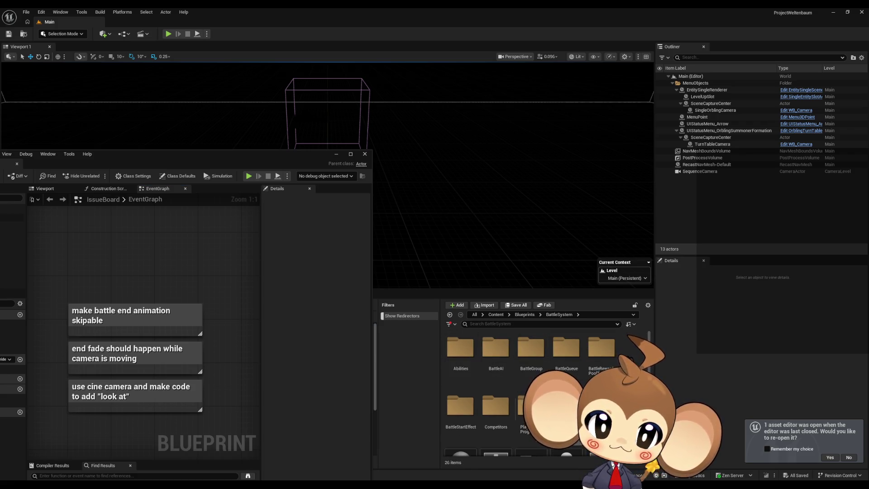
pyautogui.scroll(-2, 516, 418)
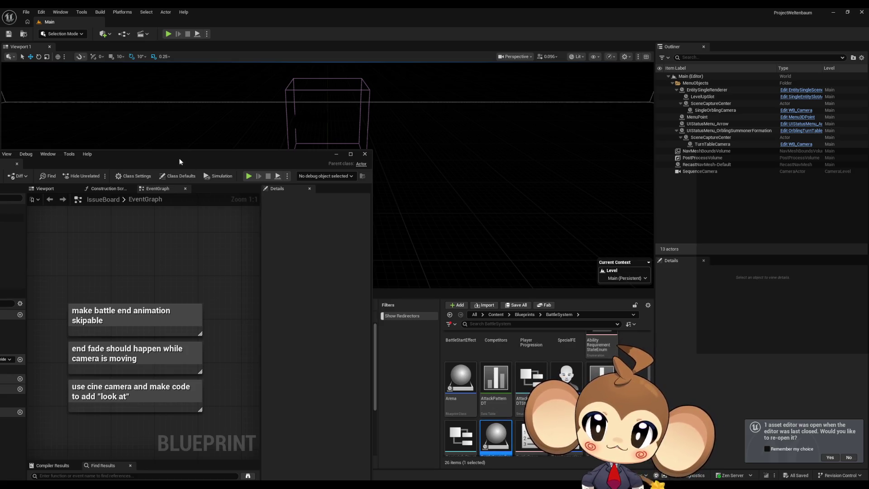
pyautogui.moveTo(179, 158); pyautogui.dragTo(426, 173)
pyautogui.doubleClick(425, 173)
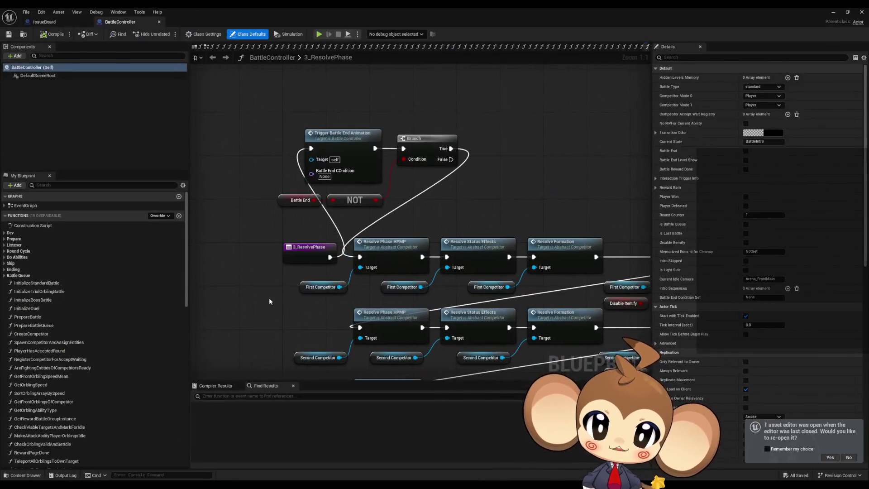
# Step: Open TriggerBattleEndAnimation from the Ending category and inspect its Bind Event, Create Event and Play Sequence nodes
pyautogui.click(4, 270)
pyautogui.doubleClick(44, 277)
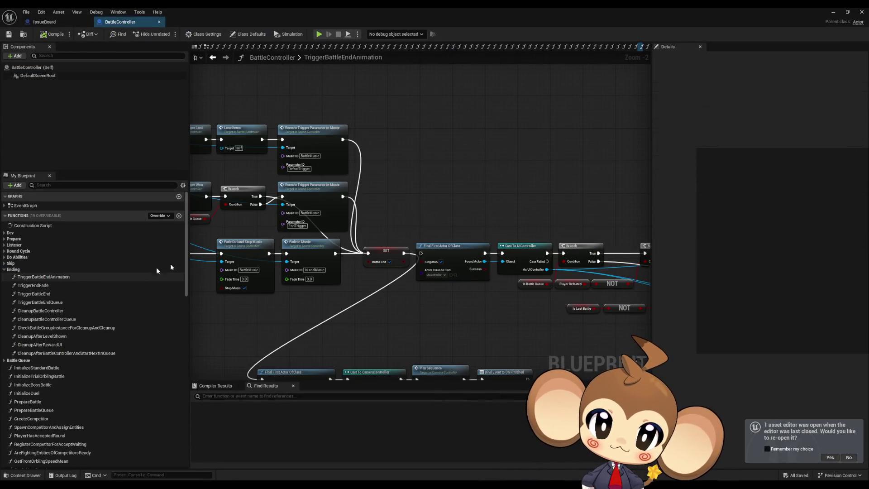
pyautogui.scroll(-4, 497, 267)
pyautogui.moveTo(496, 268)
pyautogui.mouseDown()
pyautogui.moveTo(438, 213)
pyautogui.moveTo(375, 249)
pyautogui.mouseUp()
pyautogui.scroll(5, 317, 226)
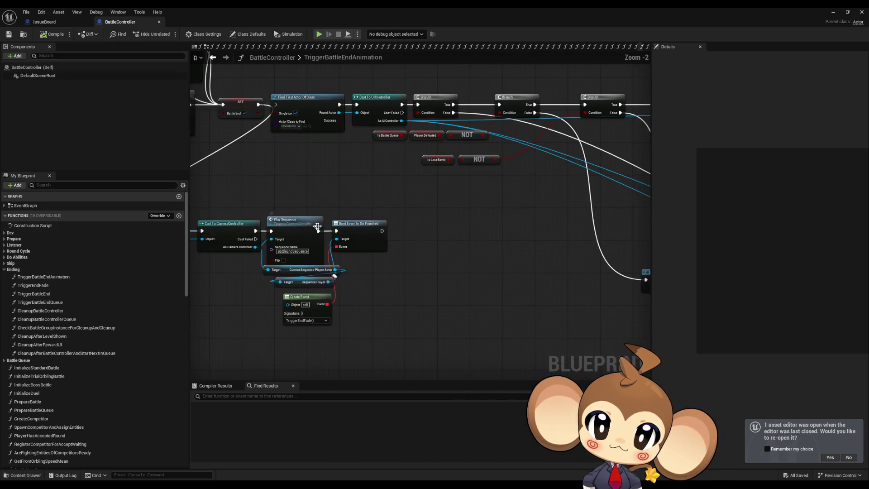
pyautogui.moveTo(356, 213); pyautogui.dragTo(388, 262)
pyautogui.scroll(2, 385, 294)
pyautogui.moveTo(369, 291); pyautogui.dragTo(270, 340)
pyautogui.moveTo(400, 192); pyautogui.dragTo(569, 188)
pyautogui.moveTo(425, 160)
pyautogui.mouseDown()
pyautogui.moveTo(459, 194)
pyautogui.moveTo(459, 222)
pyautogui.mouseUp()
pyautogui.moveTo(438, 332); pyautogui.dragTo(377, 321)
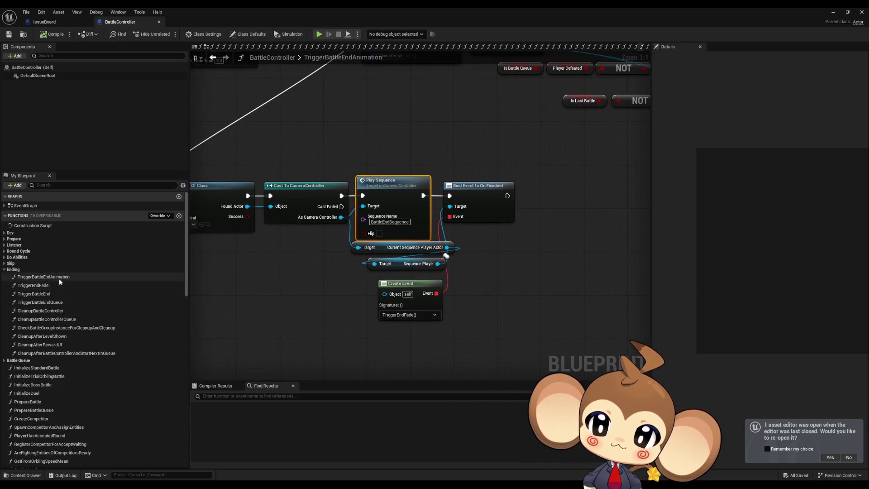
# Step: View the TriggerEndFade function graph, then return to TriggerBattleEndAnimation
pyautogui.click(46, 285)
pyautogui.doubleClick(46, 285)
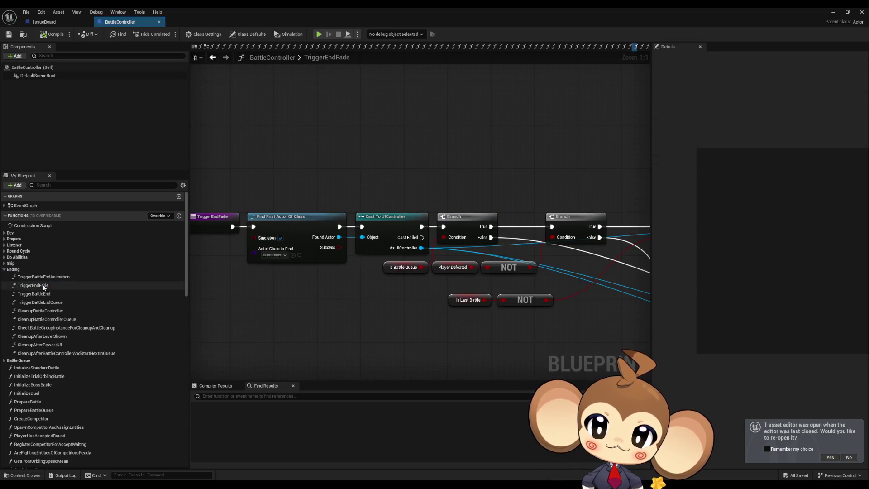
pyautogui.scroll(-6, 361, 219)
pyautogui.scroll(5, 380, 238)
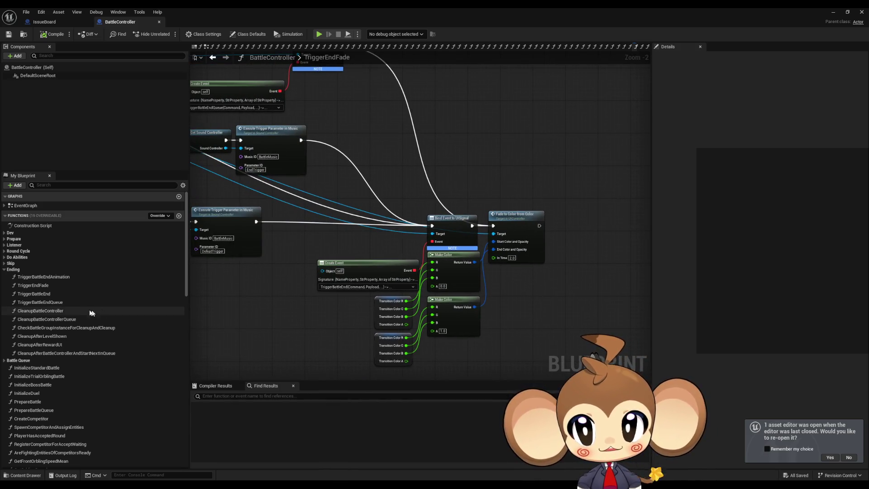
pyautogui.doubleClick(59, 276)
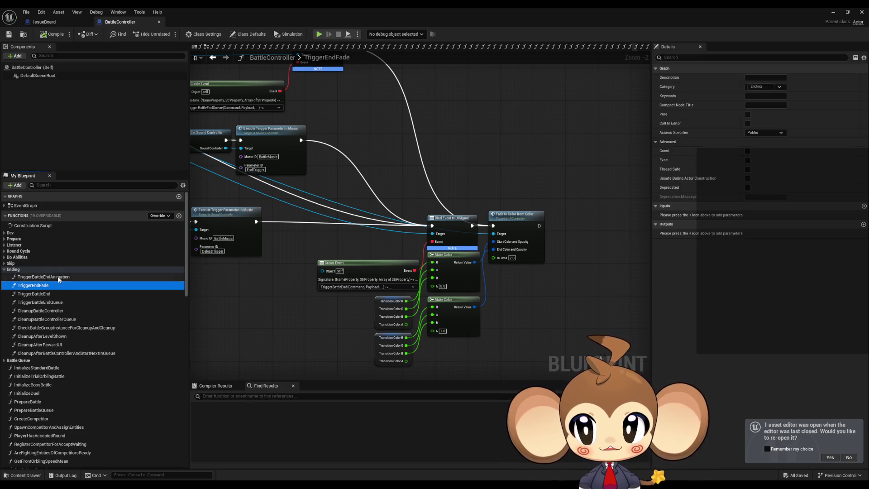
# Step: Examine the Bind Event to On Finished, Play Sequence, Bind Event to UISignal and Fade to Color nodes
pyautogui.moveTo(482, 171); pyautogui.dragTo(524, 236)
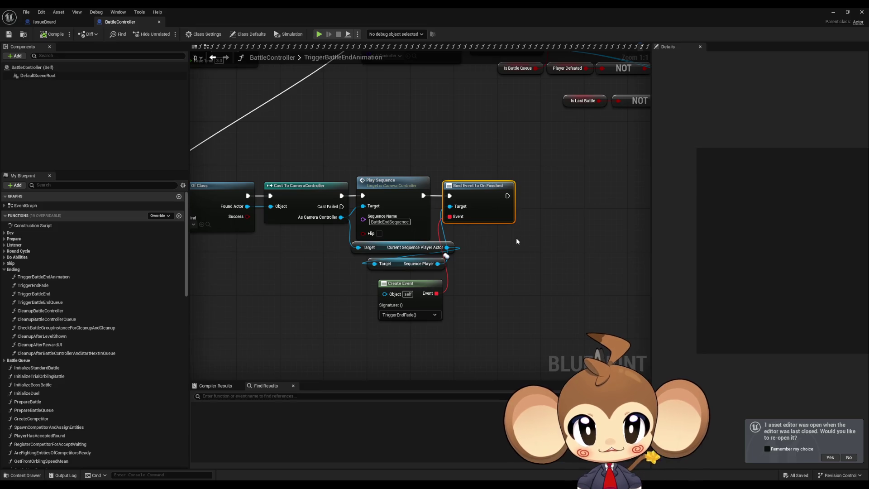
pyautogui.moveTo(379, 161); pyautogui.dragTo(407, 208)
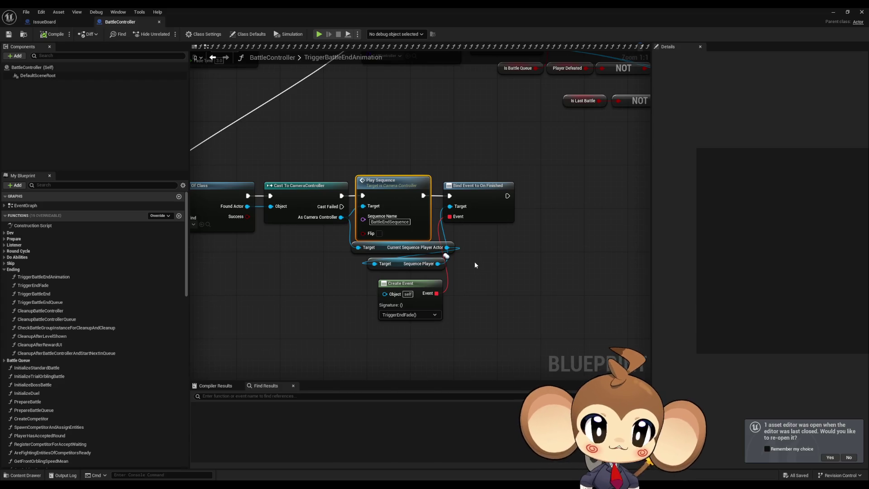
pyautogui.scroll(-3, 475, 265)
pyautogui.scroll(3, 513, 267)
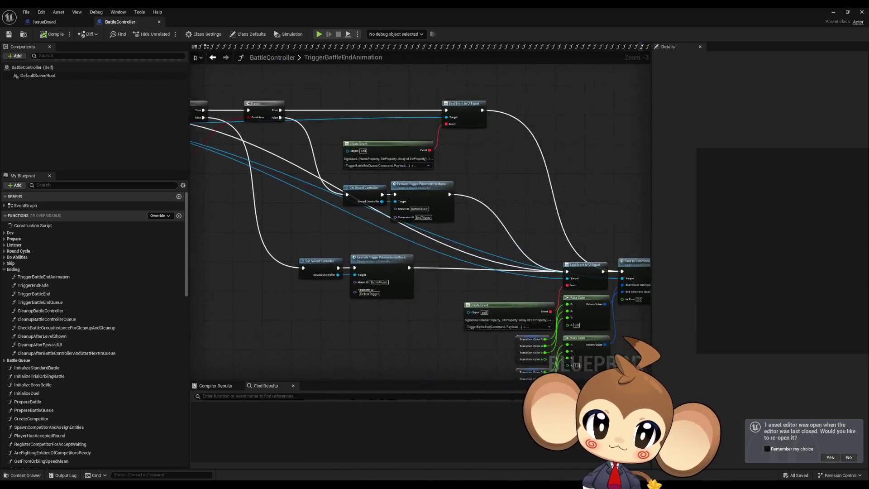
pyautogui.moveTo(349, 183); pyautogui.dragTo(386, 223)
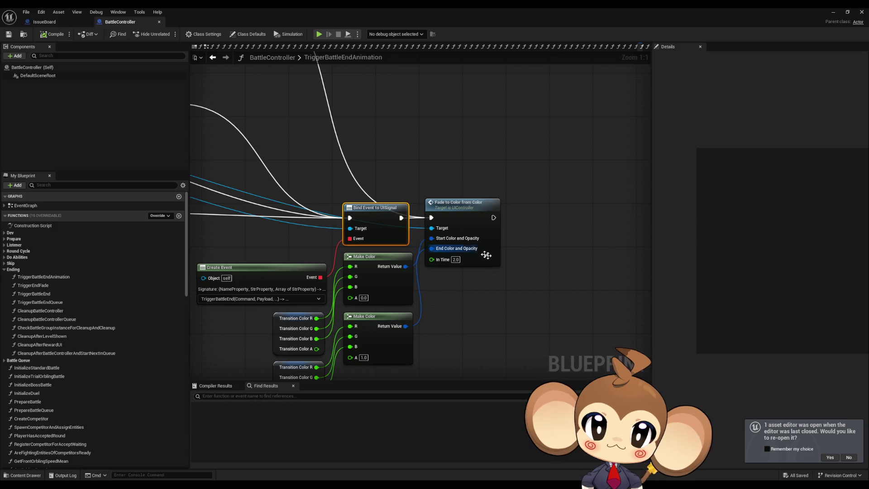
pyautogui.moveTo(477, 289); pyautogui.dragTo(564, 292)
pyautogui.moveTo(515, 153); pyautogui.dragTo(593, 285)
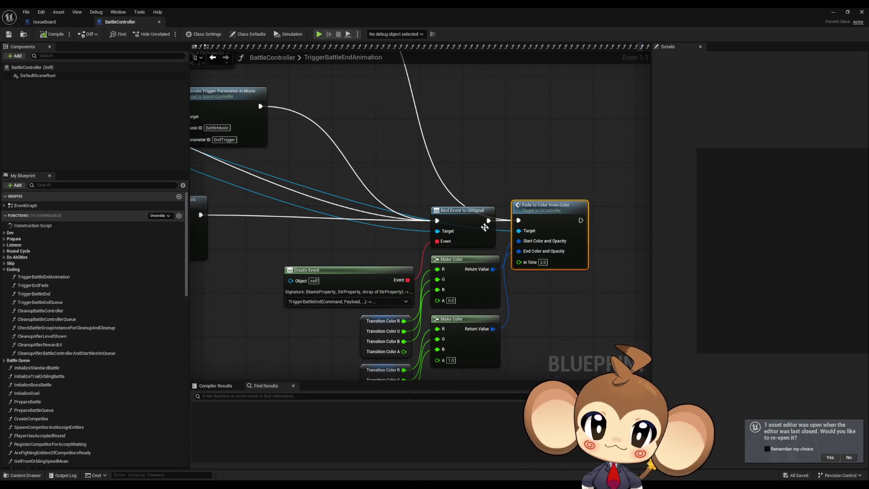
pyautogui.scroll(-6, 507, 233)
pyautogui.scroll(5, 379, 236)
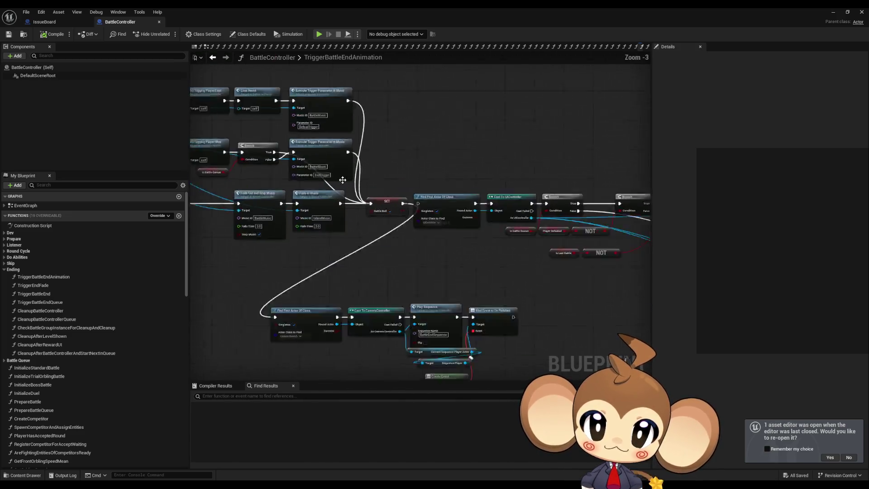
pyautogui.scroll(-4, 356, 192)
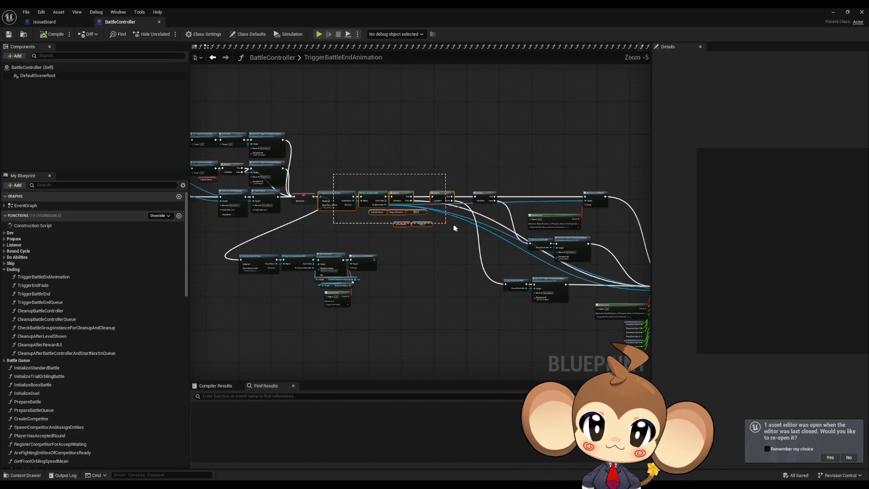
# Step: Move the Find First Actor Of Class → Play Sequence chain up beside the SET node
pyautogui.moveTo(311, 139); pyautogui.dragTo(563, 338)
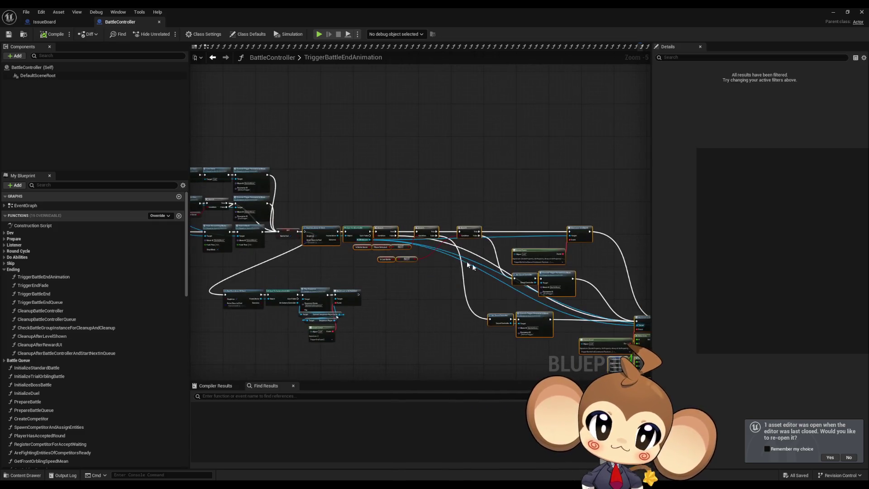
pyautogui.scroll(2, 221, 282)
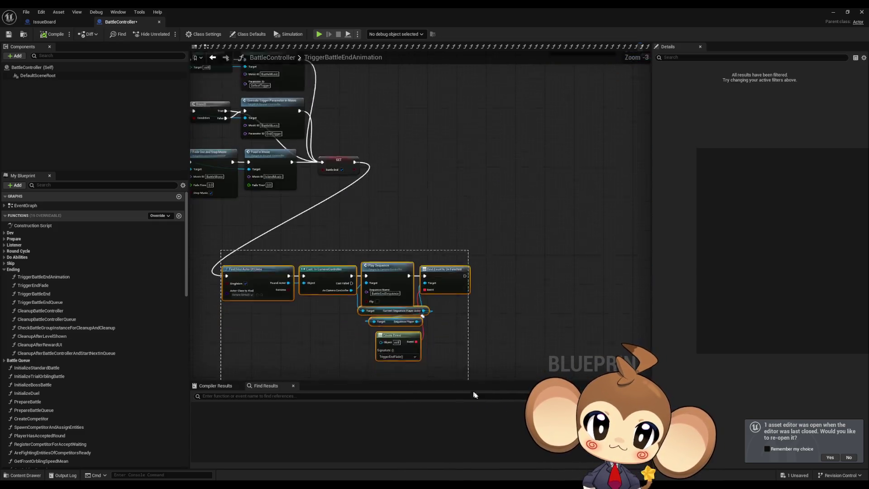
pyautogui.moveTo(284, 300); pyautogui.dragTo(439, 191)
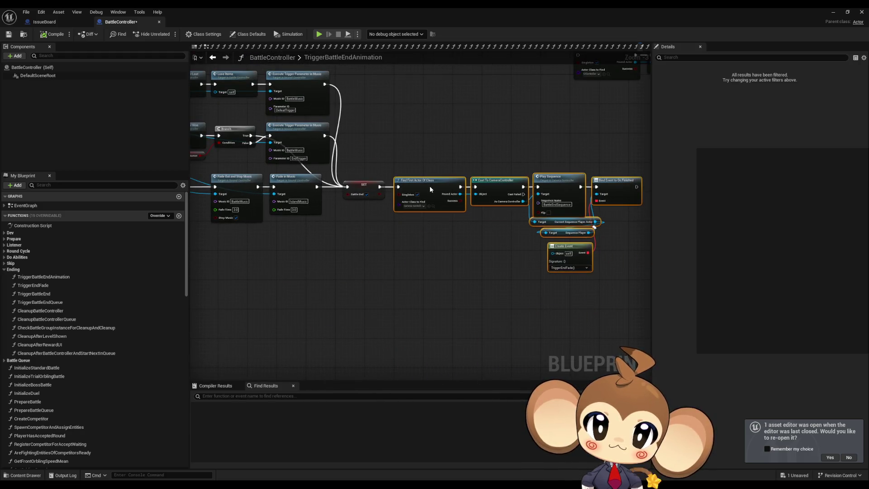
pyautogui.click(341, 298)
pyautogui.scroll(3, 341, 298)
pyautogui.moveTo(342, 303); pyautogui.dragTo(269, 303)
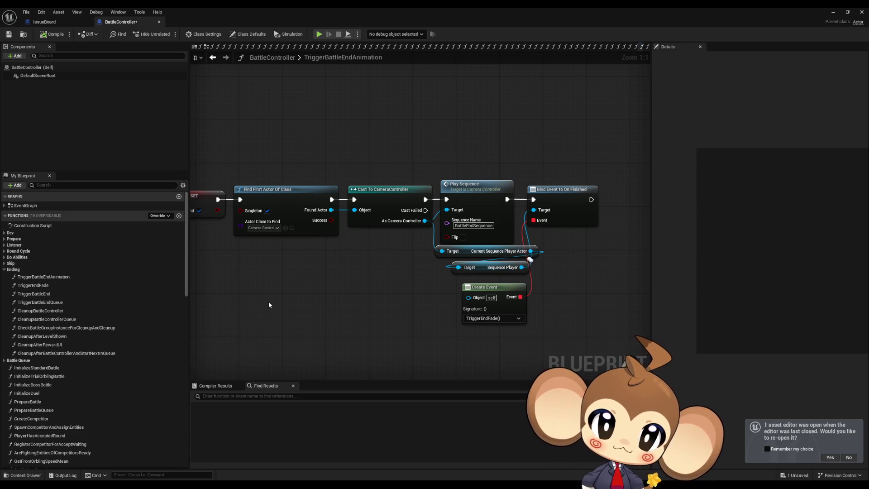
# Step: Check the Fade to Color node in the TriggerEndFade graph
pyautogui.scroll(-8, 495, 236)
pyautogui.scroll(6, 458, 236)
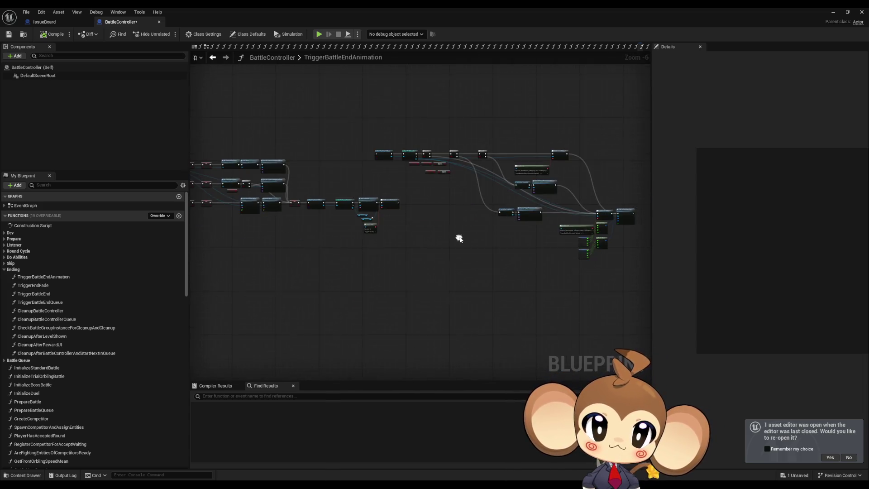
pyautogui.scroll(2, 350, 240)
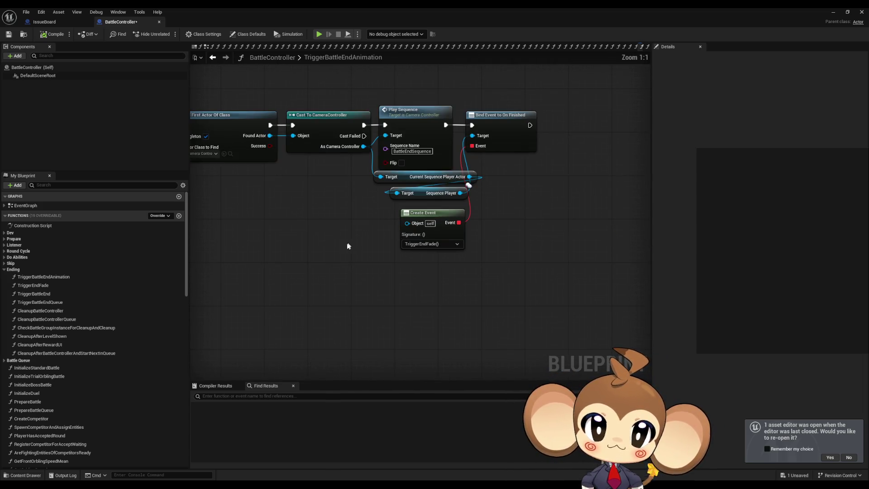
pyautogui.doubleClick(62, 286)
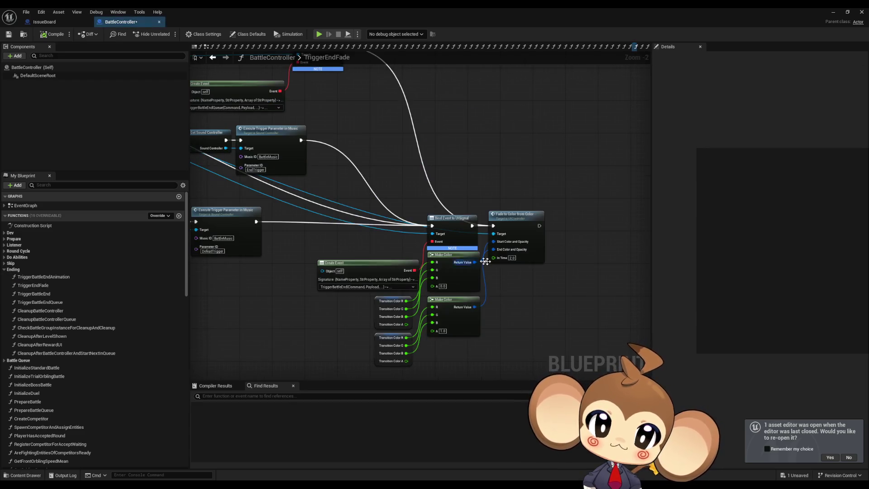
pyautogui.scroll(-5, 259, 306)
pyautogui.scroll(8, 385, 303)
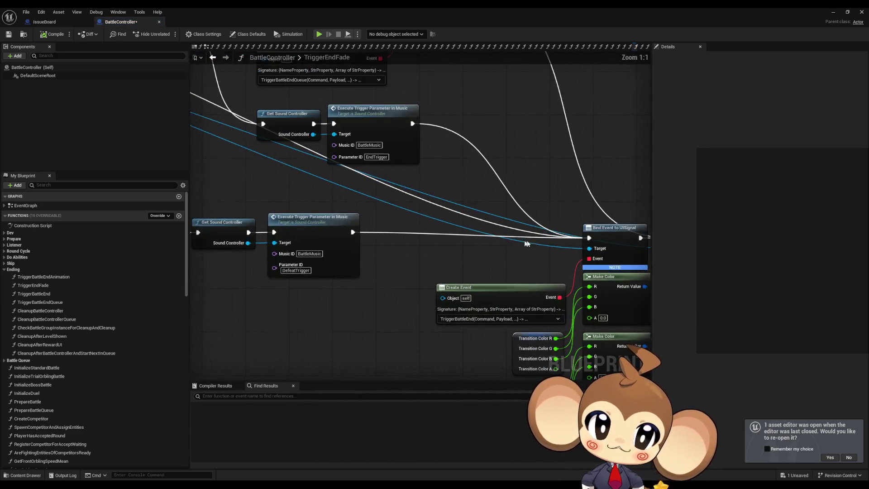
pyautogui.click(498, 235)
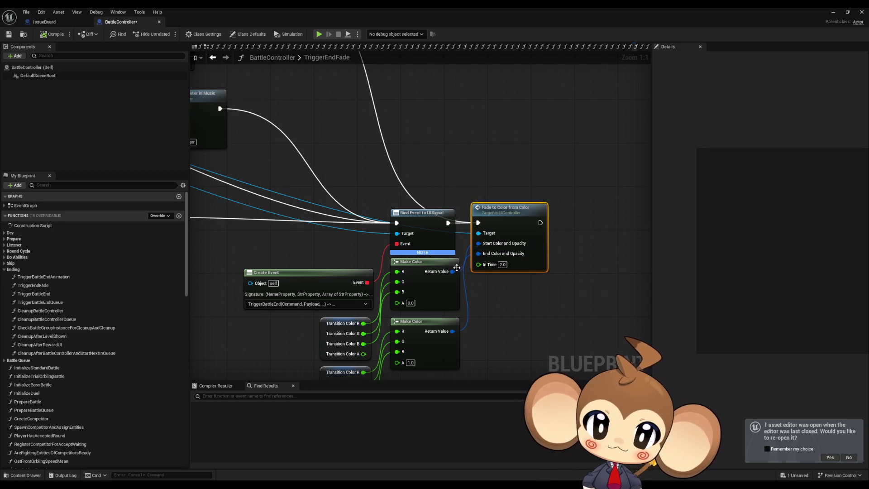
pyautogui.scroll(-5, 258, 229)
# Step: Review TriggerBattleEndAnimation's event nodes and BattleEndSequence name, then un-maximize the Blueprint editor
pyautogui.doubleClick(43, 277)
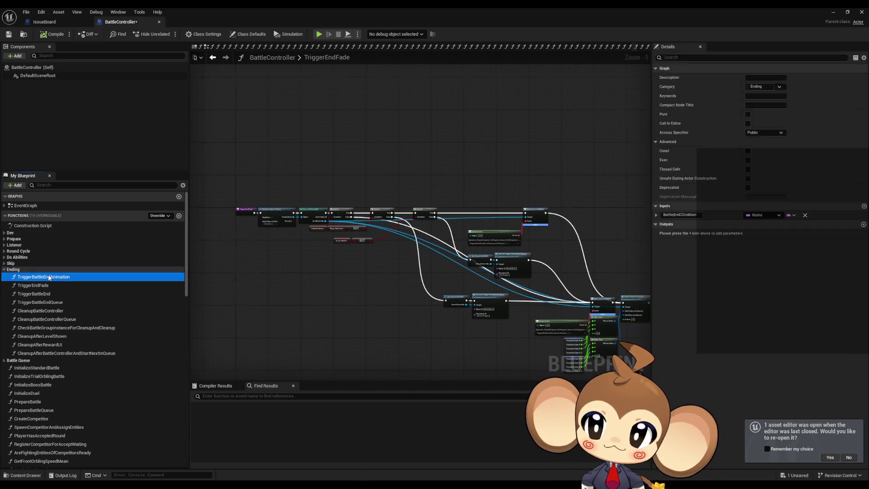
pyautogui.moveTo(509, 170); pyautogui.dragTo(584, 227)
pyautogui.moveTo(383, 280); pyautogui.dragTo(502, 324)
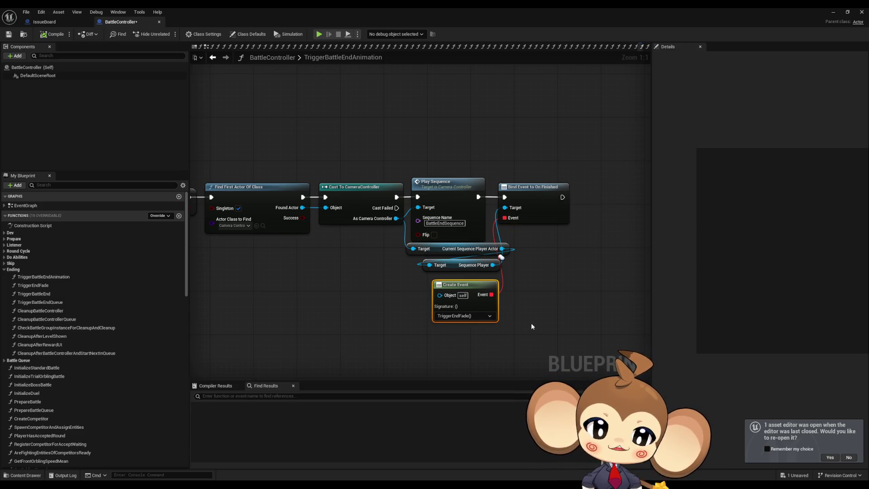
pyautogui.click(354, 276)
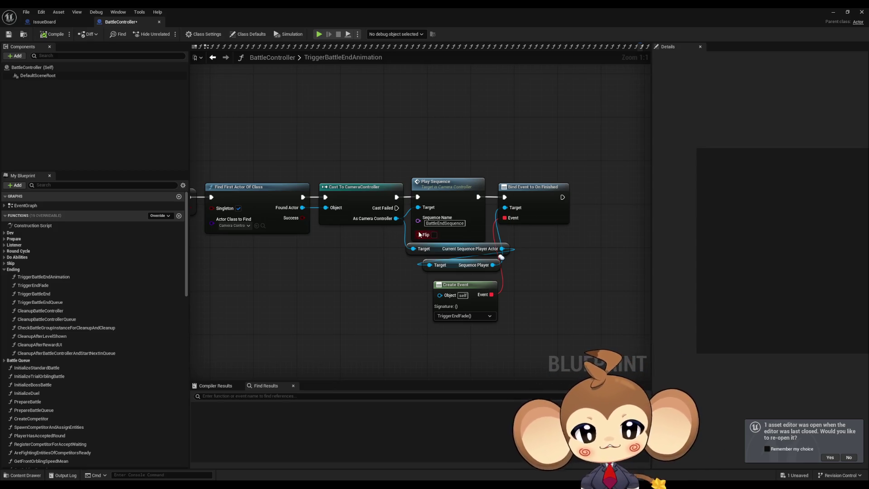
pyautogui.click(449, 224)
pyautogui.click(369, 308)
pyautogui.doubleClick(294, 8)
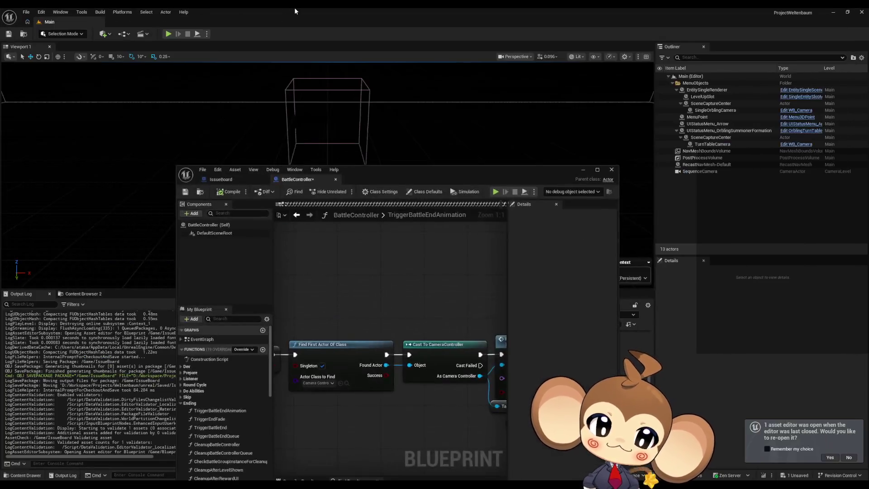
# Step: Navigate to Content > Sequences > Battle > Intro and open BattleEnd Sequence in Sequencer
pyautogui.moveTo(537, 174)
pyautogui.mouseDown()
pyautogui.moveTo(321, 211)
pyautogui.moveTo(196, 163)
pyautogui.mouseUp()
pyautogui.scroll(-1, 520, 390)
pyautogui.click(495, 314)
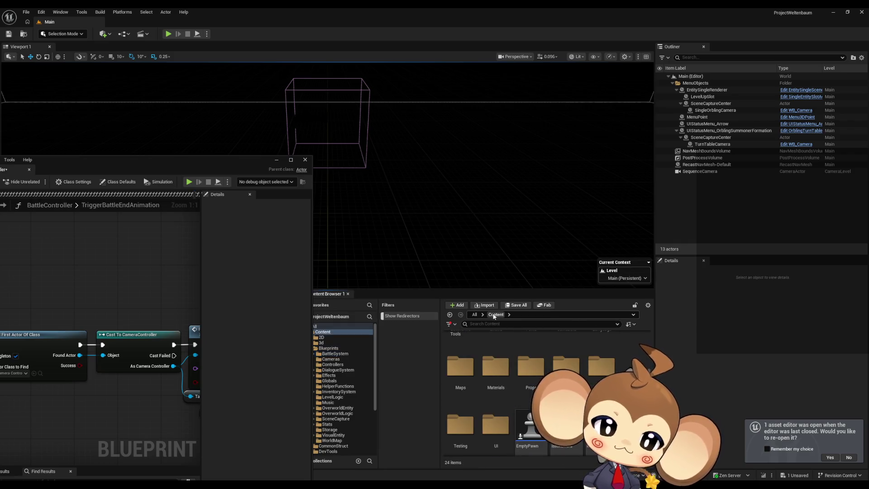
pyautogui.scroll(2, 519, 402)
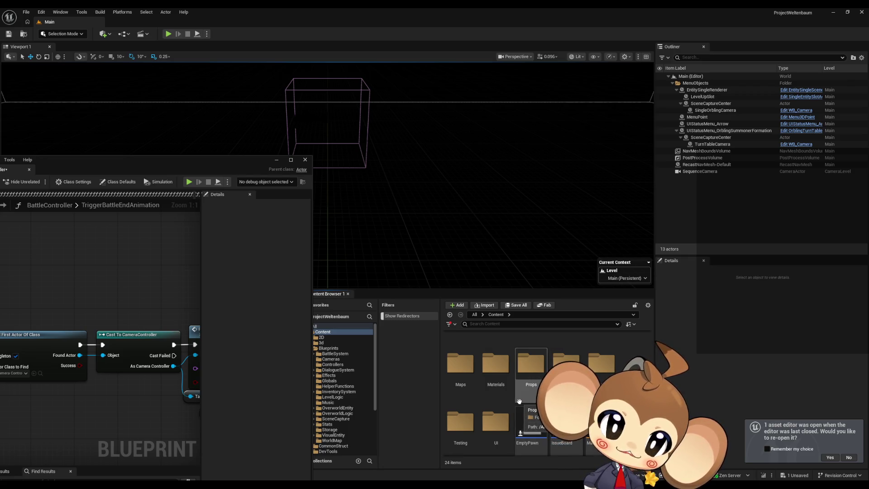
pyautogui.scroll(2, 531, 376)
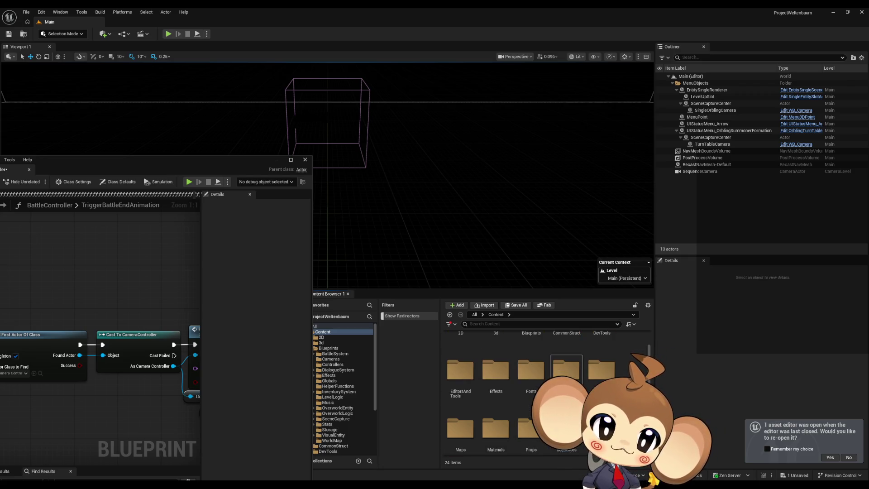
pyautogui.doubleClick(567, 371)
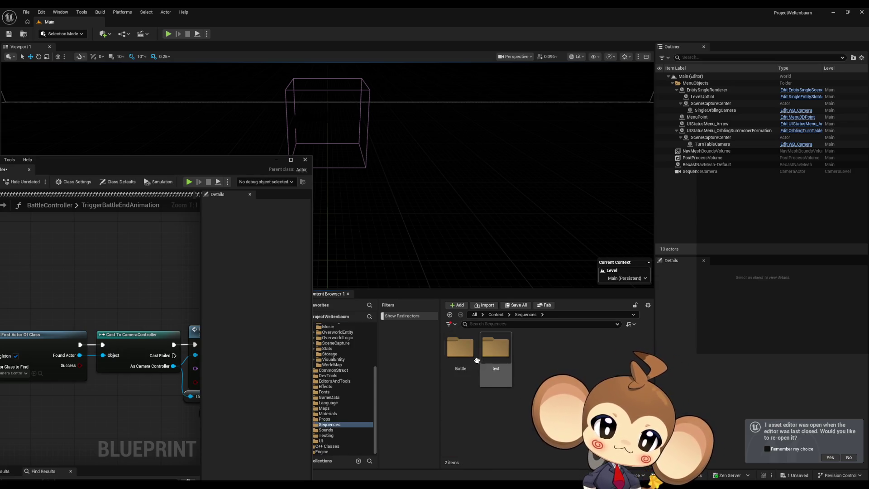
pyautogui.doubleClick(461, 348)
pyautogui.doubleClick(460, 348)
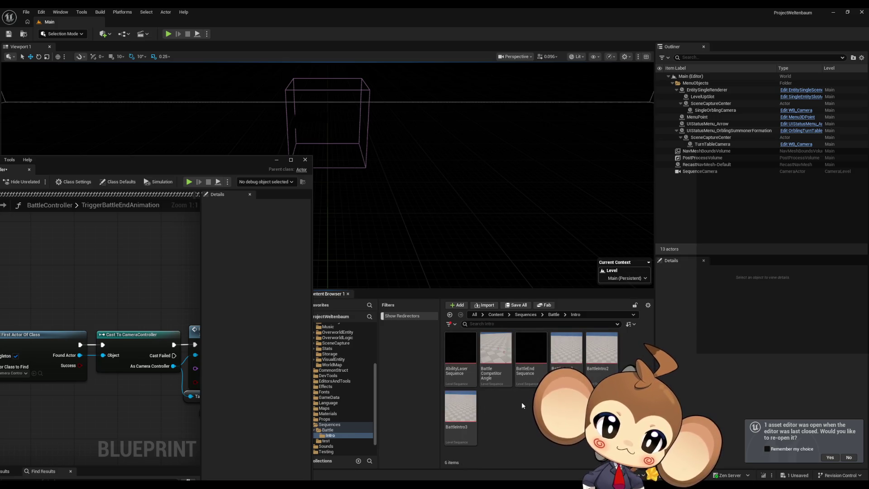
pyautogui.doubleClick(536, 360)
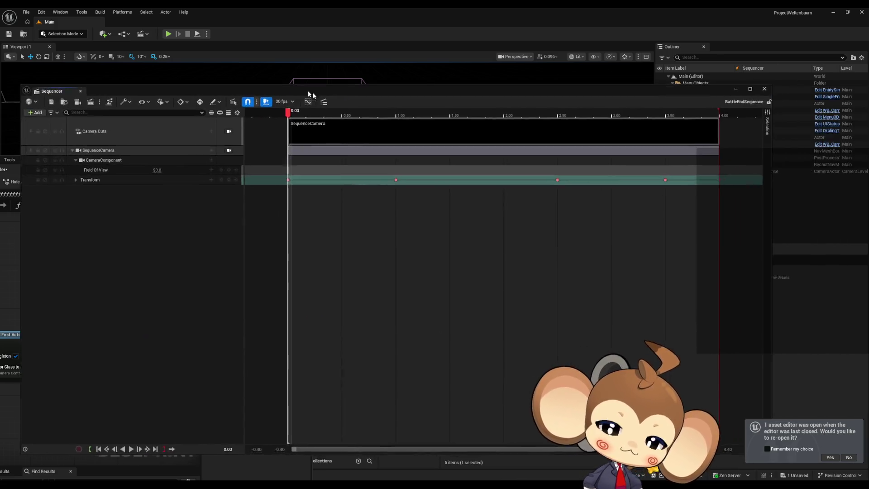
pyautogui.moveTo(309, 92); pyautogui.dragTo(369, 98)
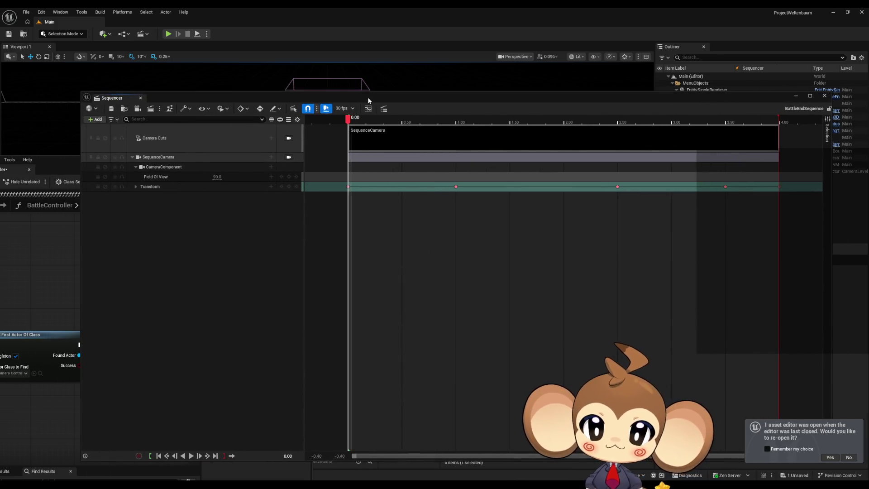
# Step: Add an Event Track with a Trigger section to BattleEndSequence
pyautogui.click(94, 122)
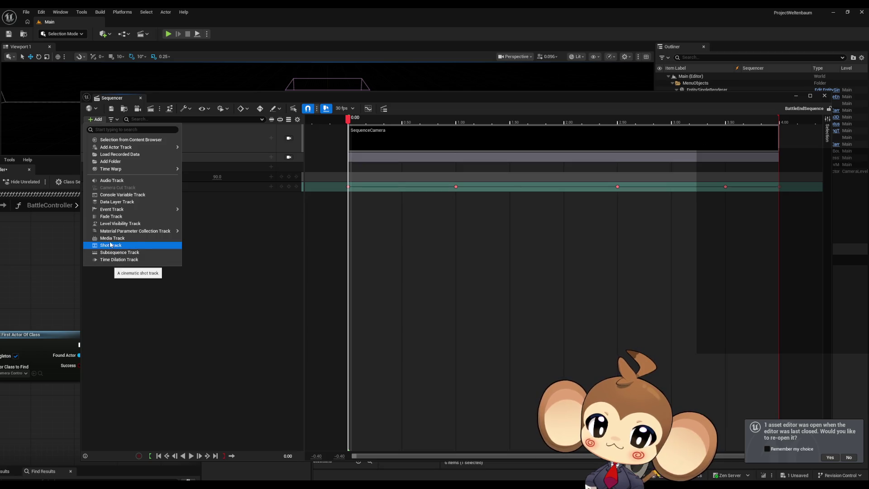
pyautogui.moveTo(113, 209)
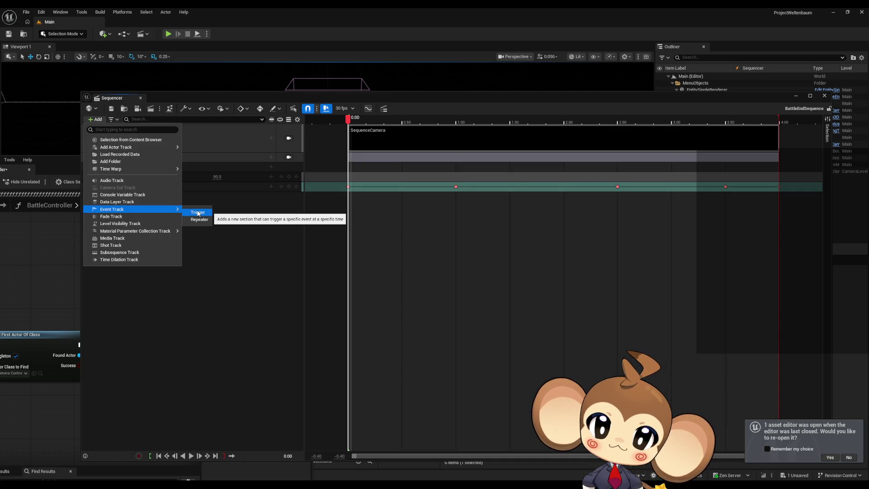
pyautogui.click(198, 212)
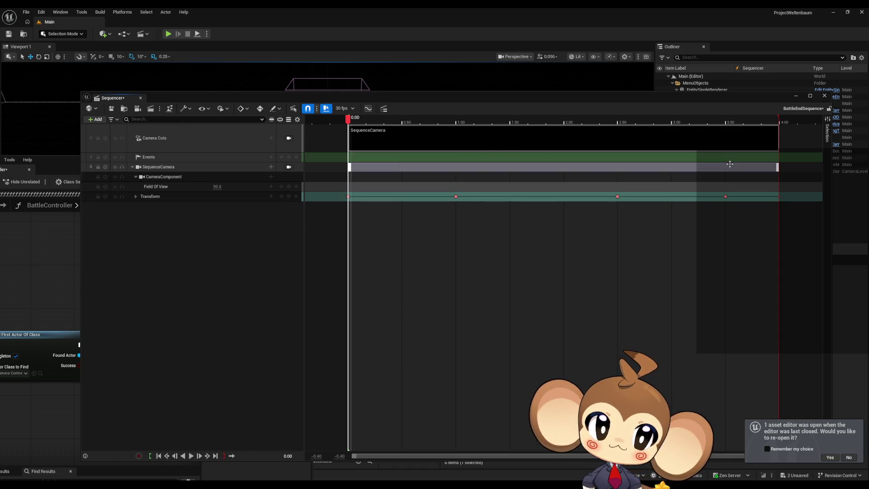
pyautogui.moveTo(583, 98)
pyautogui.mouseDown()
pyautogui.moveTo(609, 279)
pyautogui.moveTo(619, 215)
pyautogui.moveTo(578, 168)
pyautogui.moveTo(539, 162)
pyautogui.mouseUp()
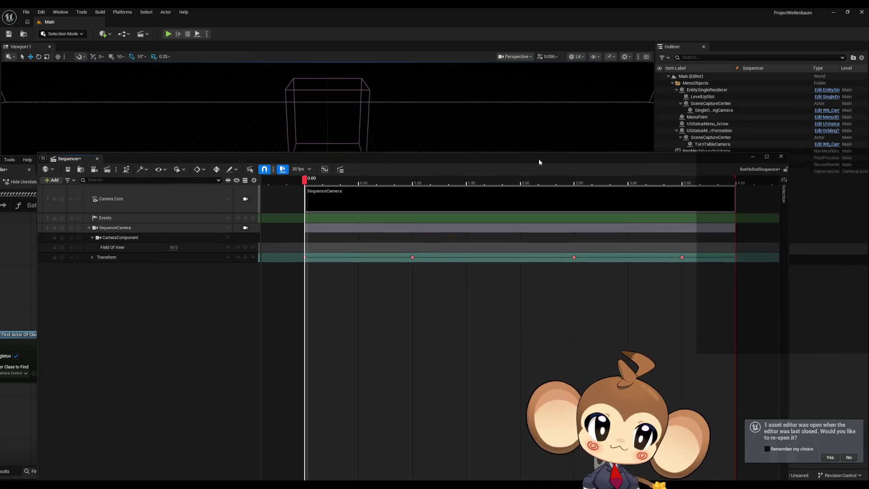
# Step: Scrub through the sequence while viewing the scene through SequenceCamera
pyautogui.moveTo(305, 181)
pyautogui.mouseDown()
pyautogui.moveTo(594, 182)
pyautogui.moveTo(302, 190)
pyautogui.moveTo(707, 195)
pyautogui.mouseUp()
pyautogui.click(245, 227)
pyautogui.moveTo(474, 165)
pyautogui.mouseDown()
pyautogui.moveTo(504, 262)
pyautogui.moveTo(503, 484)
pyautogui.mouseUp()
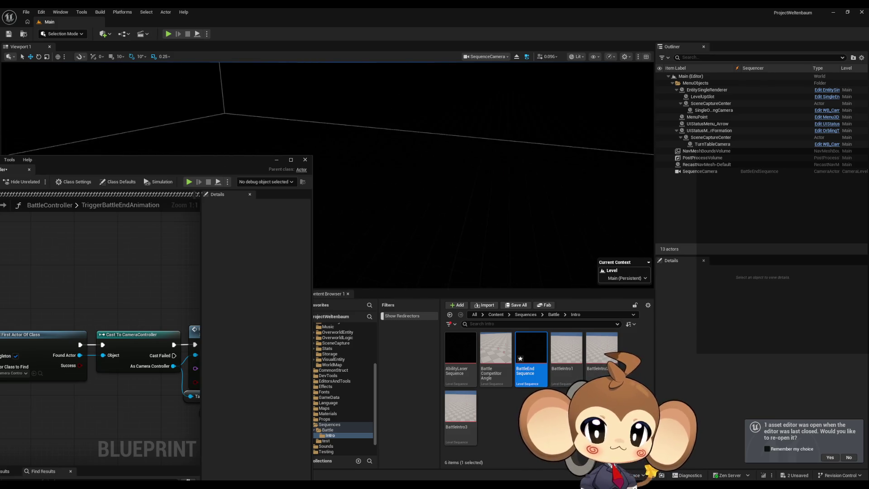
pyautogui.moveTo(211, 160)
pyautogui.mouseDown()
pyautogui.moveTo(248, 177)
pyautogui.moveTo(347, 358)
pyautogui.moveTo(543, 302)
pyautogui.moveTo(503, 350)
pyautogui.mouseUp()
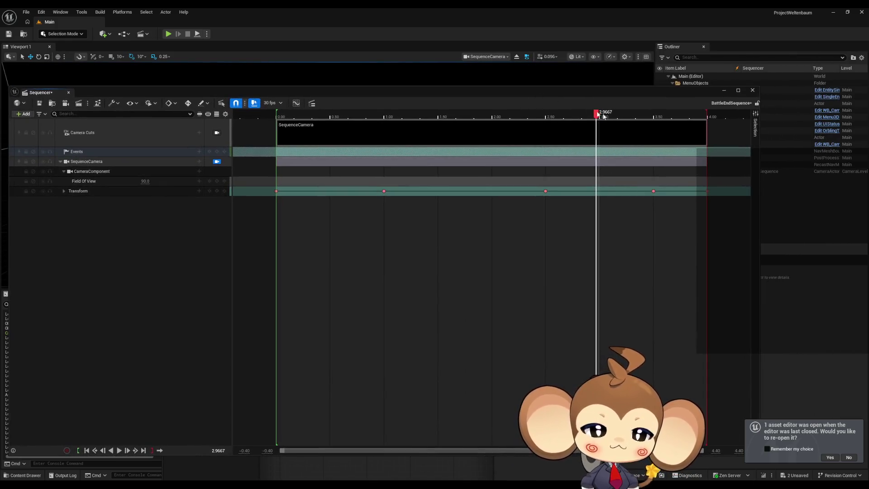
# Step: Put the playhead at 3.00 and give that Events key a newly created endpoint
pyautogui.moveTo(597, 117); pyautogui.dragTo(602, 118)
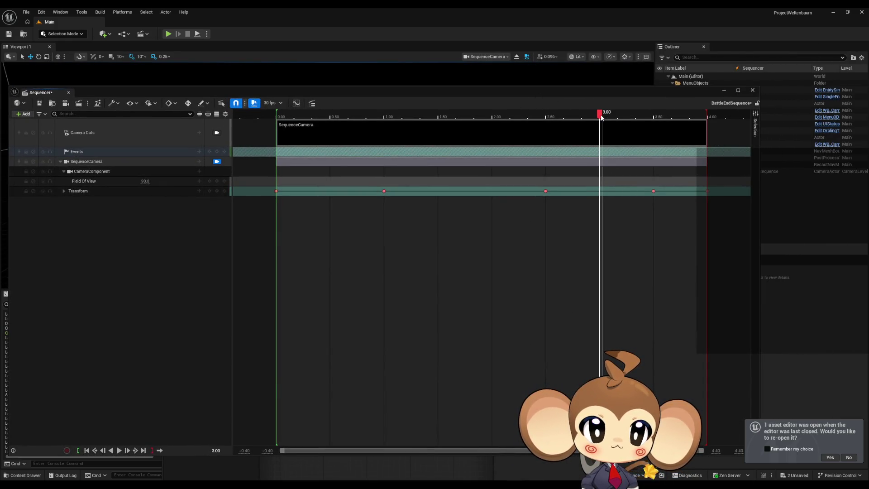
pyautogui.rightClick(600, 154)
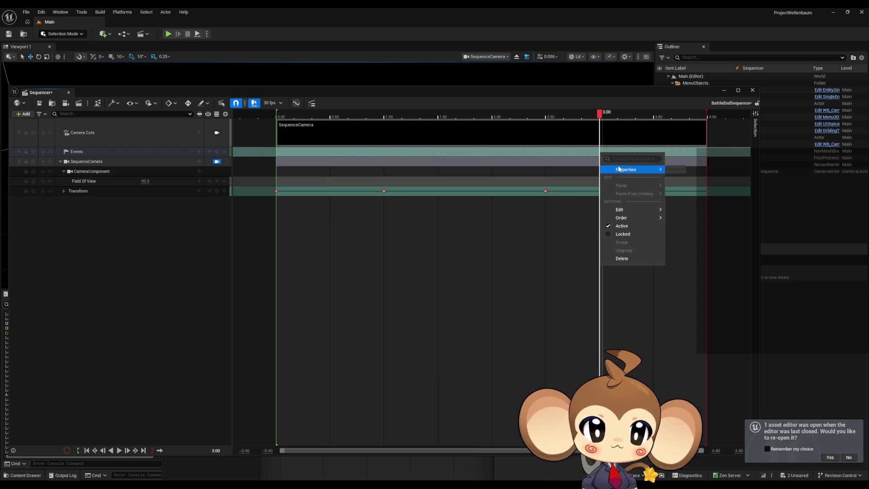
pyautogui.moveTo(633, 170)
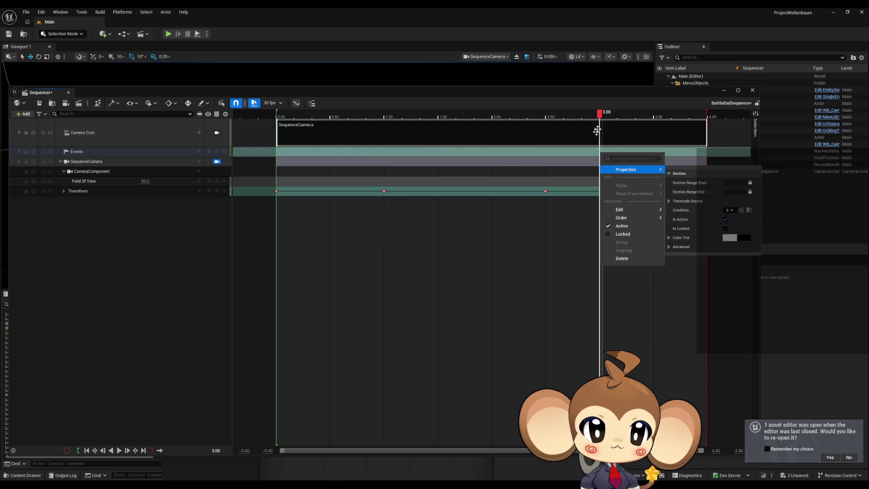
pyautogui.click(218, 153)
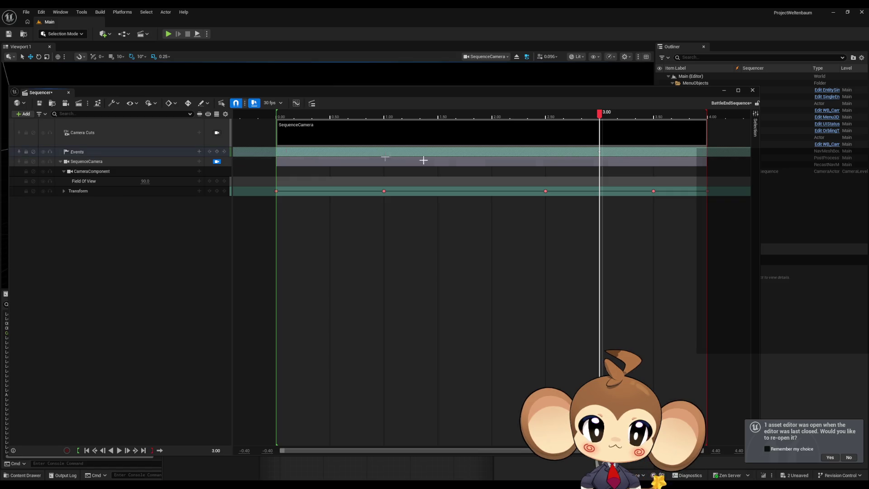
pyautogui.rightClick(598, 152)
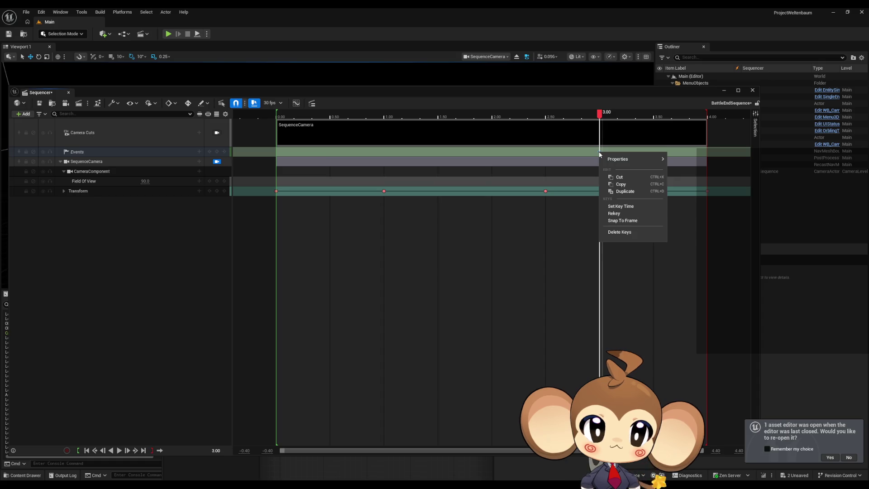
pyautogui.moveTo(637, 159)
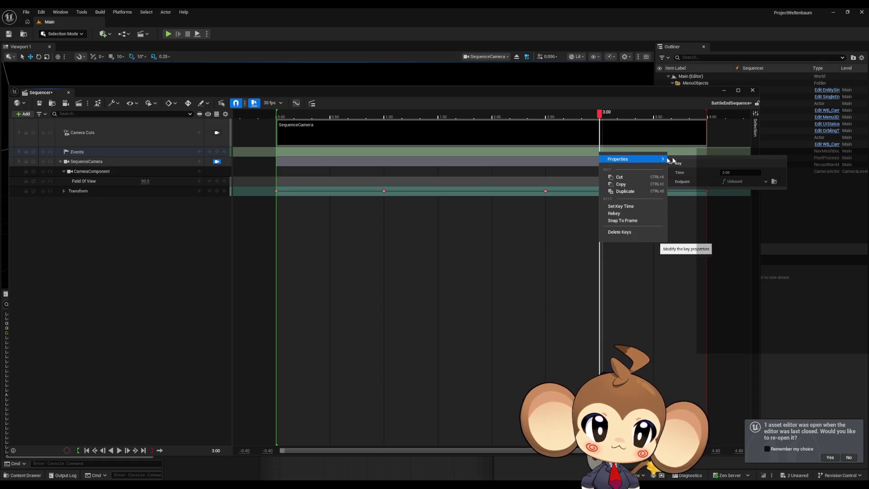
pyautogui.click(745, 181)
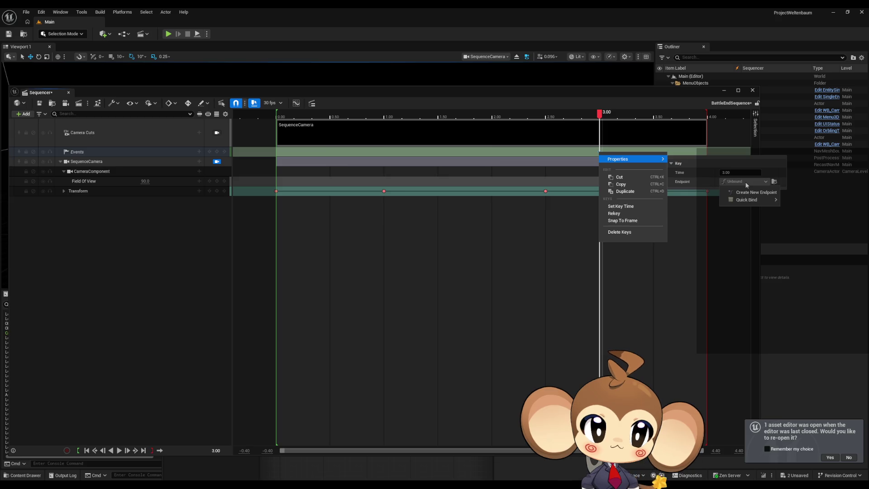
pyautogui.moveTo(743, 201)
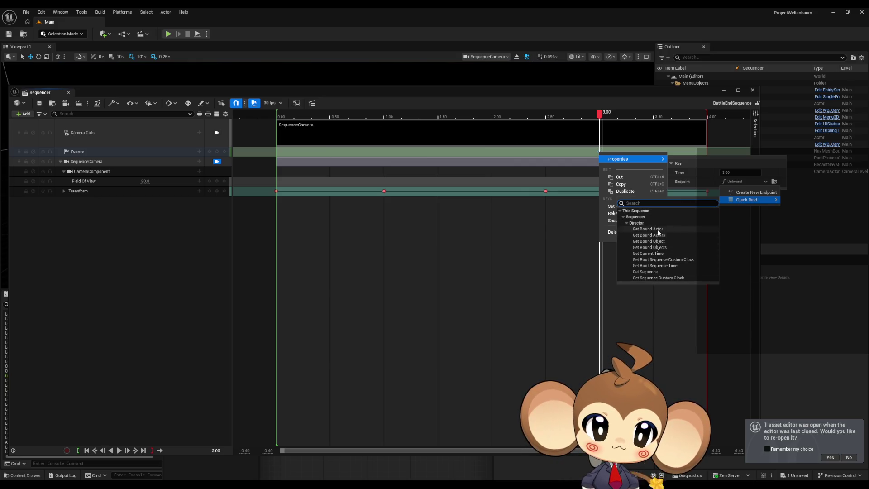
pyautogui.click(624, 217)
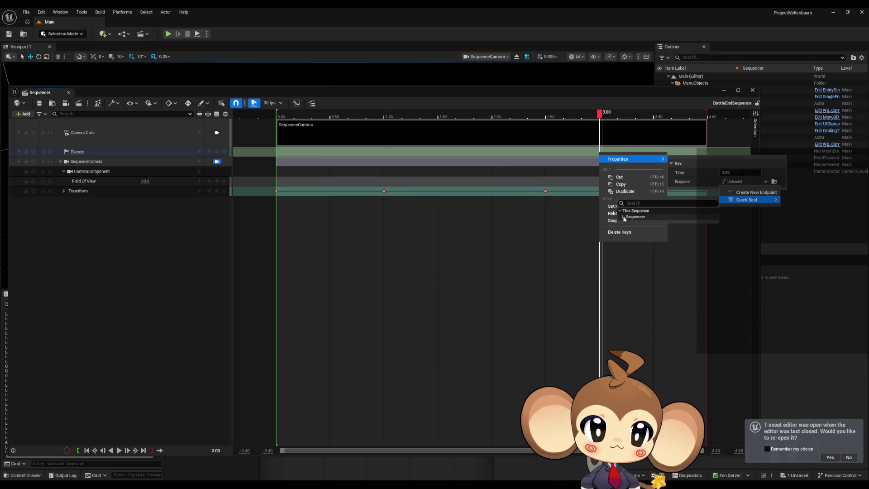
pyautogui.click(751, 193)
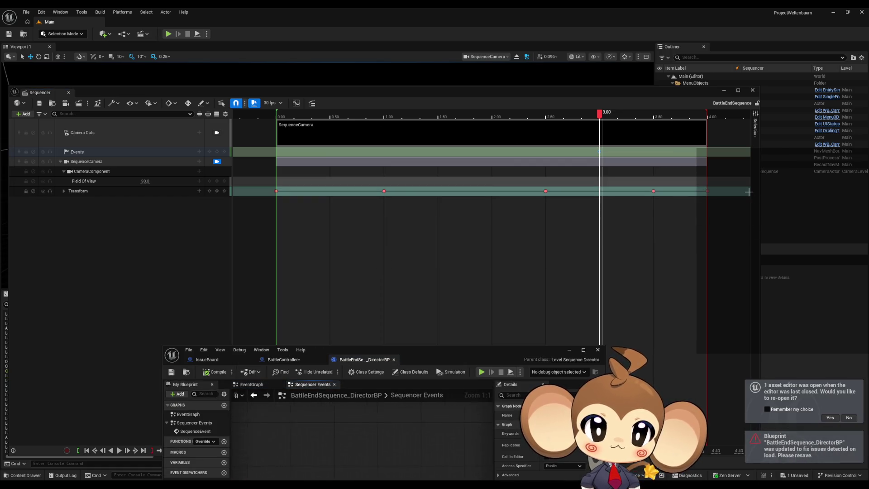
# Step: Add a Find First Actor Of Class node set to BattleController beside the SequenceEvent node
pyautogui.moveTo(432, 361)
pyautogui.mouseDown()
pyautogui.moveTo(464, 308)
pyautogui.moveTo(505, 166)
pyautogui.moveTo(513, 111)
pyautogui.moveTo(504, 116)
pyautogui.mouseUp()
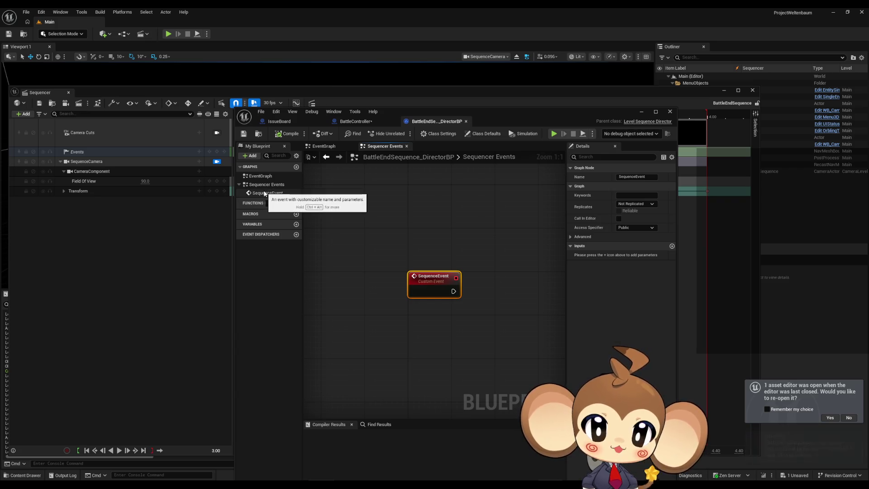
pyautogui.moveTo(466, 280); pyautogui.dragTo(430, 282)
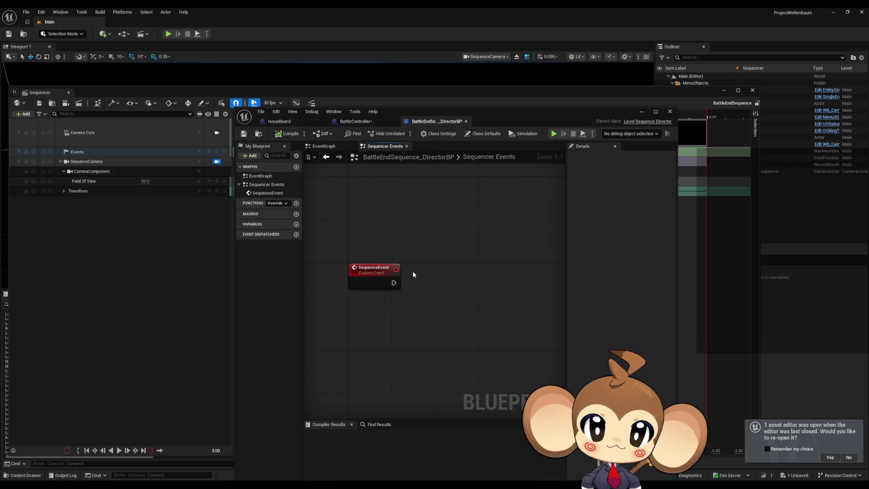
pyautogui.rightClick(414, 274)
pyautogui.write('find firs')
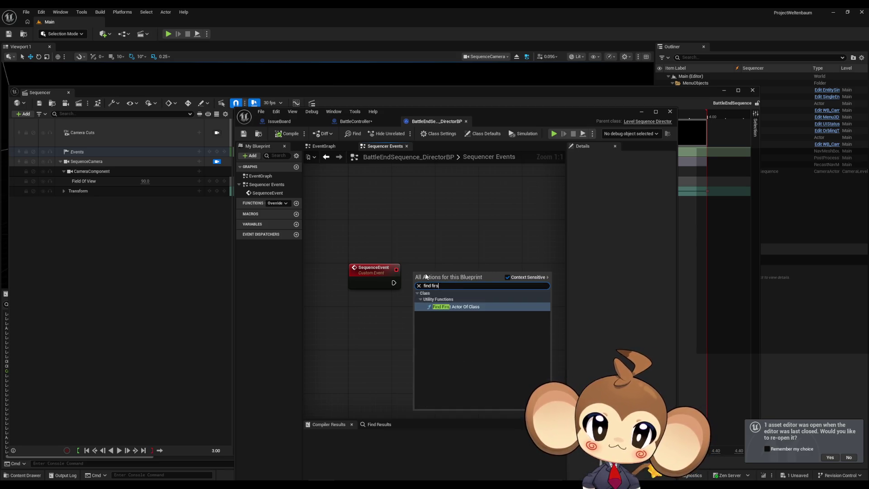
pyautogui.press('Return')
pyautogui.click(442, 311)
pyautogui.write('b')
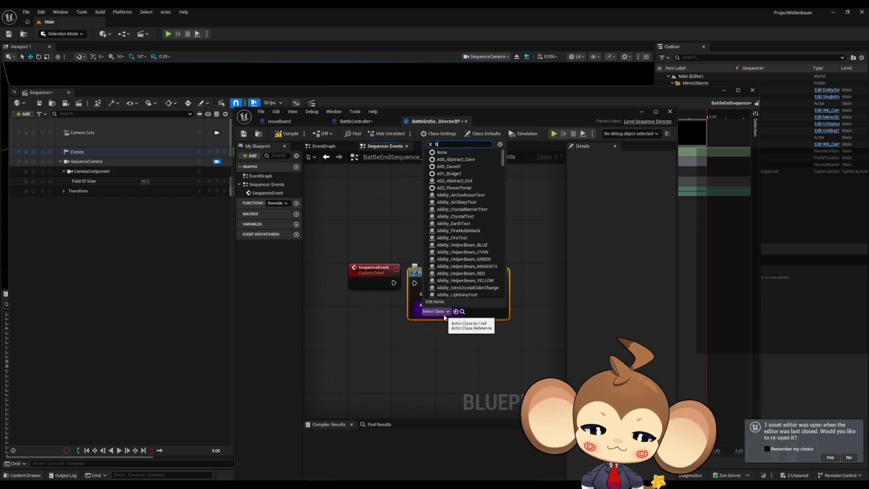
pyautogui.write('att cont')
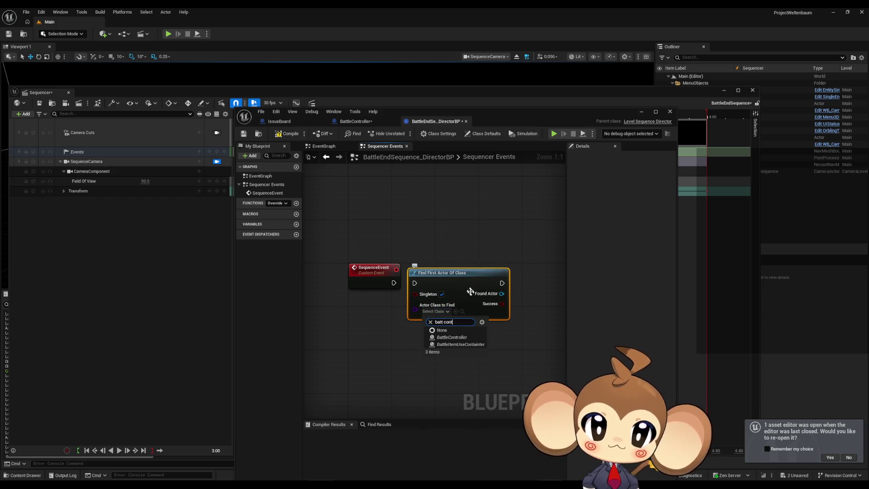
pyautogui.press('Return')
# Step: Cast Found Actor to BattleController and call Trigger End Fade from the cast
pyautogui.moveTo(505, 293)
pyautogui.mouseDown()
pyautogui.moveTo(465, 291)
pyautogui.moveTo(490, 294)
pyautogui.mouseUp()
pyautogui.write('c')
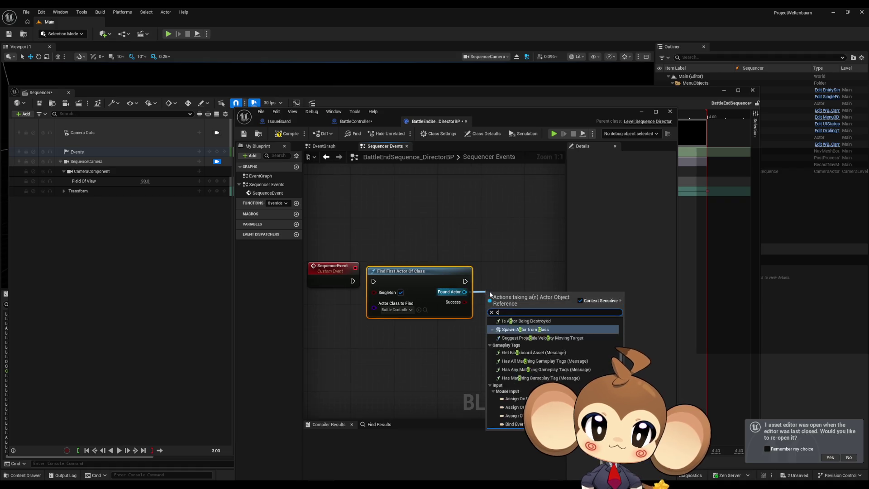
pyautogui.write('ast batt cont')
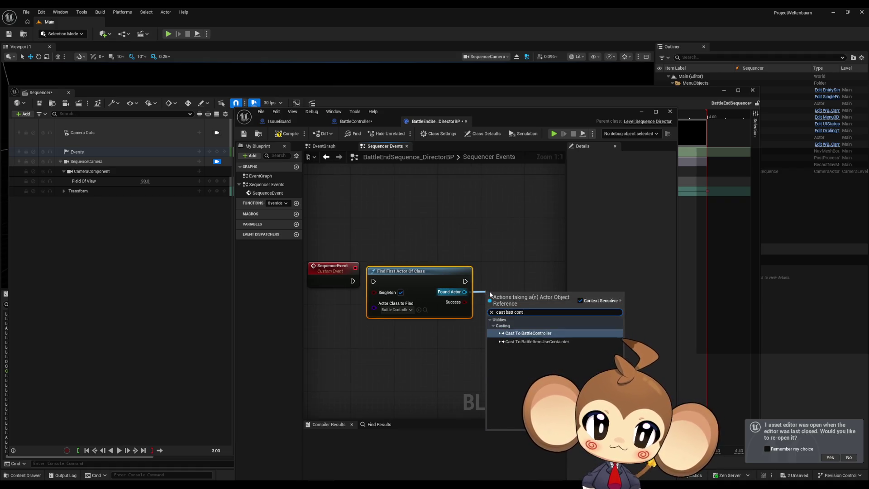
pyautogui.click(529, 333)
pyautogui.moveTo(509, 296)
pyautogui.mouseDown()
pyautogui.moveTo(509, 267)
pyautogui.moveTo(504, 273)
pyautogui.mouseUp()
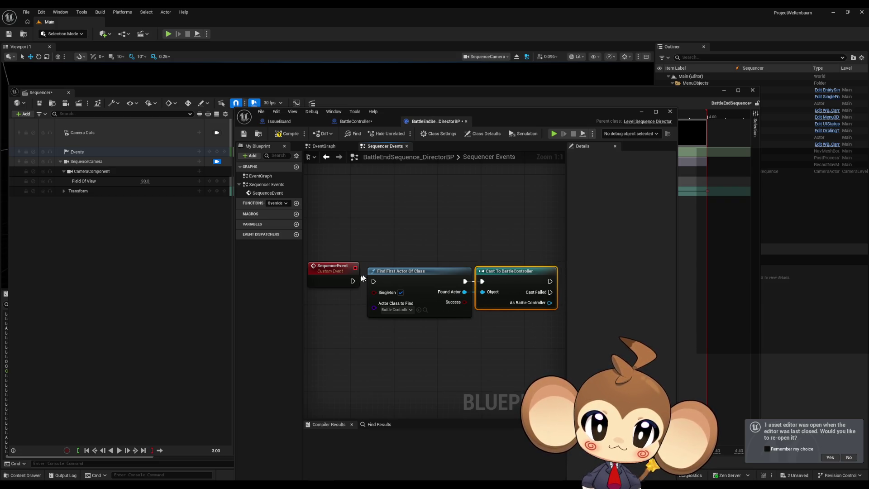
pyautogui.moveTo(549, 303)
pyautogui.mouseDown()
pyautogui.moveTo(429, 301)
pyautogui.moveTo(480, 300)
pyautogui.mouseUp()
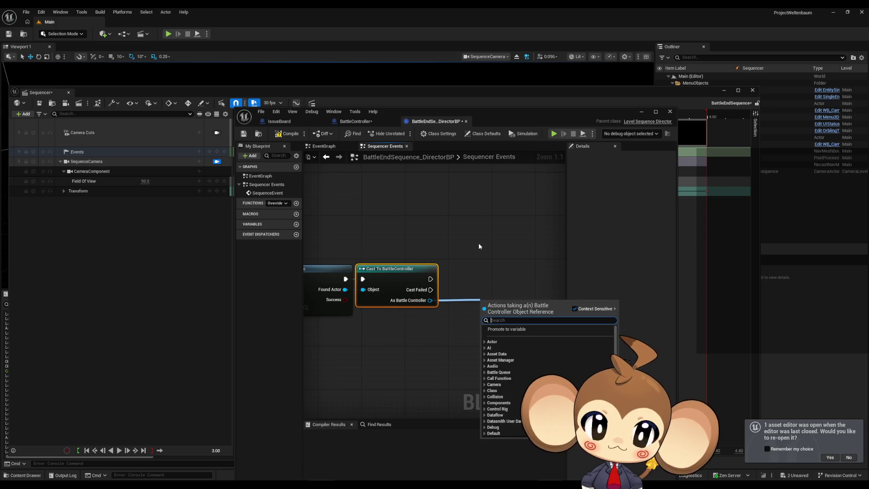
pyautogui.write('fad')
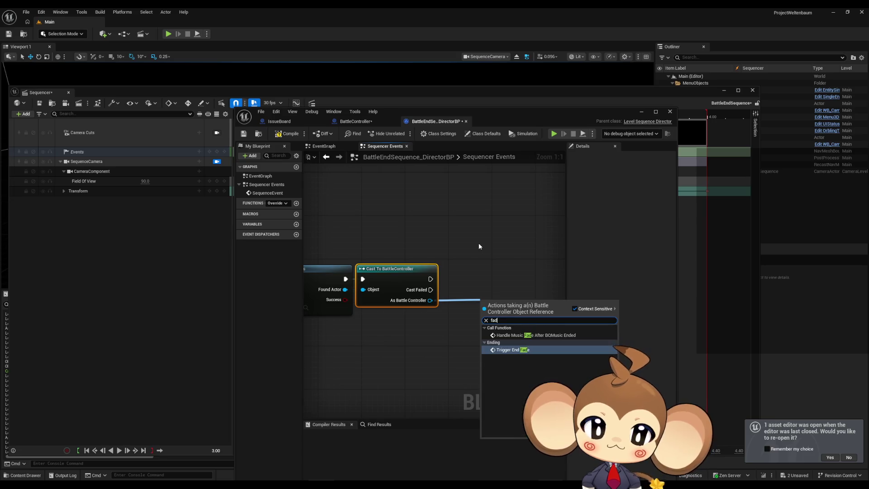
pyautogui.write('e')
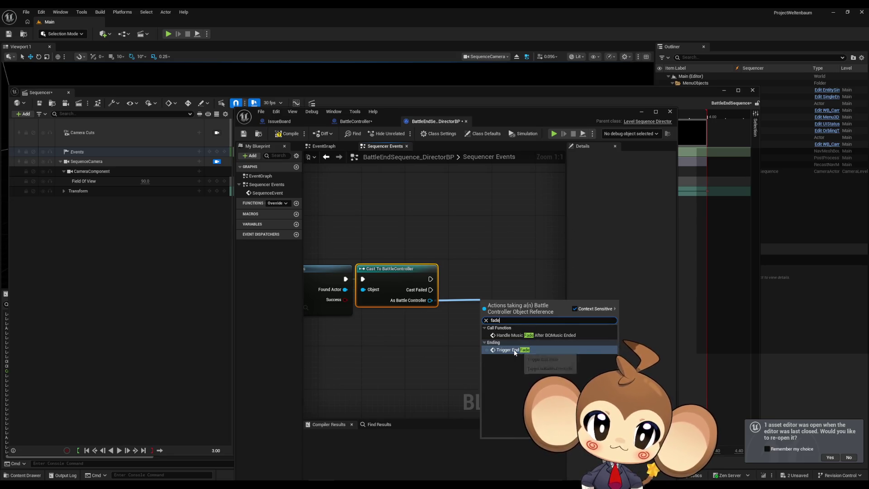
pyautogui.click(515, 351)
pyautogui.moveTo(506, 303)
pyautogui.mouseDown()
pyautogui.moveTo(502, 286)
pyautogui.moveTo(474, 267)
pyautogui.mouseUp()
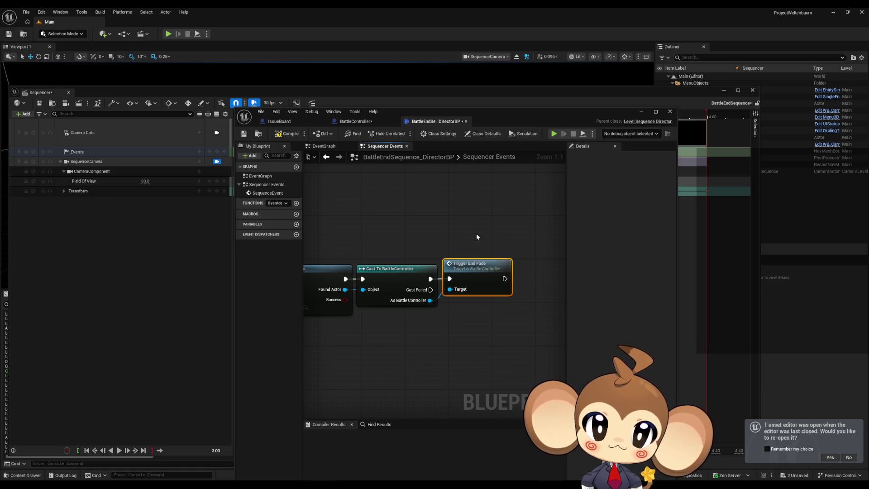
# Step: Switch to the BattleController blueprint to review its TriggerBattleEndAnimation graph
pyautogui.click(353, 121)
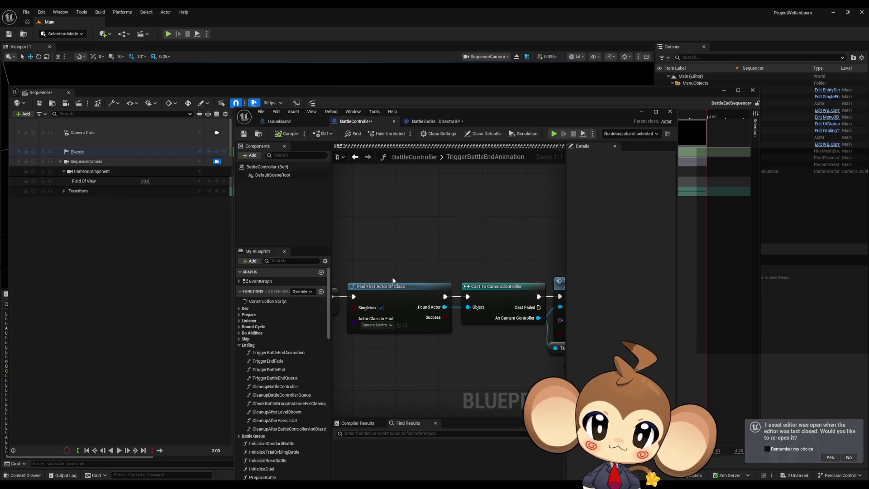
pyautogui.scroll(-3, 385, 294)
pyautogui.scroll(3, 427, 330)
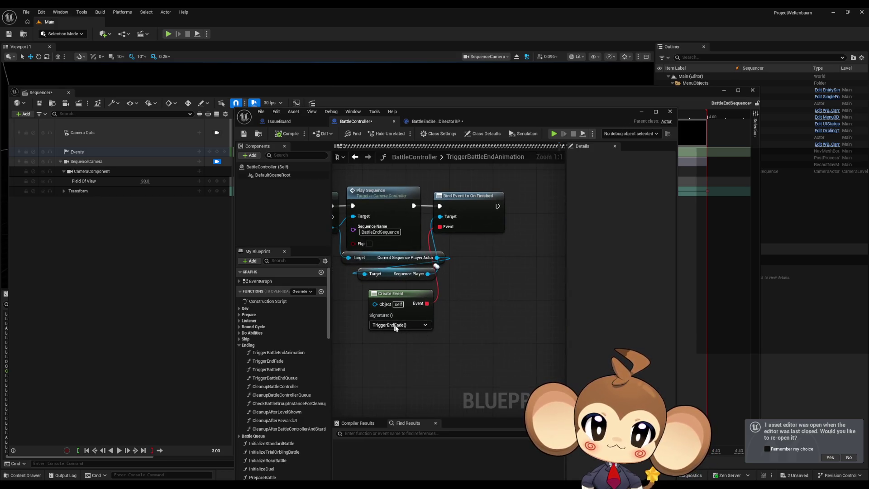
pyautogui.click(428, 122)
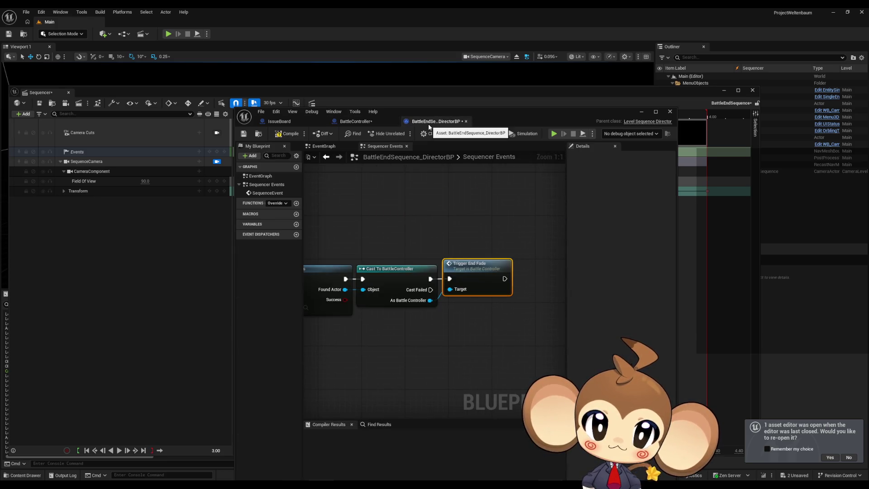
pyautogui.click(374, 122)
pyautogui.scroll(-2, 453, 254)
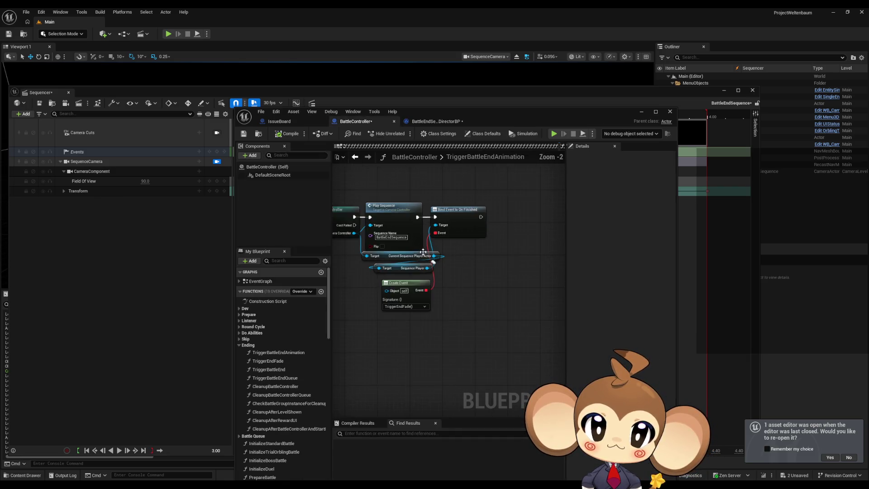
# Step: Check the Play Sequence node and move the blueprint editor to reveal the timeline
pyautogui.moveTo(450, 207); pyautogui.dragTo(469, 250)
pyautogui.scroll(2, 512, 248)
pyautogui.click(535, 312)
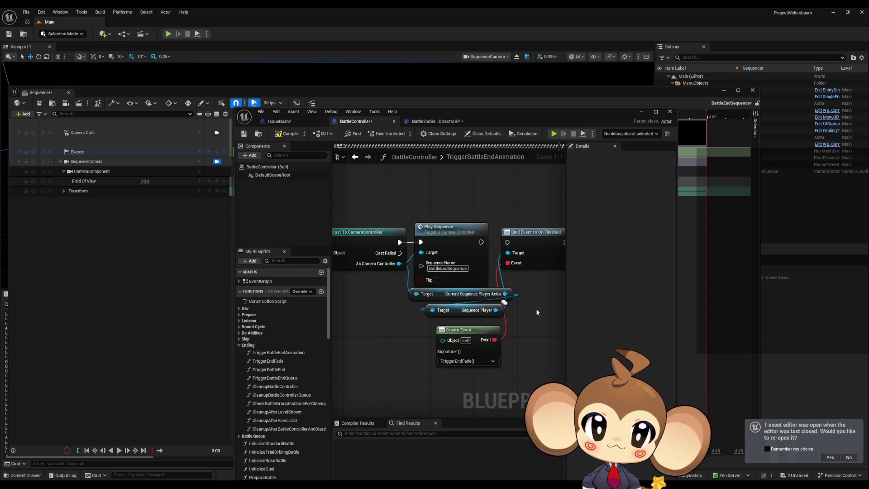
pyautogui.scroll(-3, 536, 310)
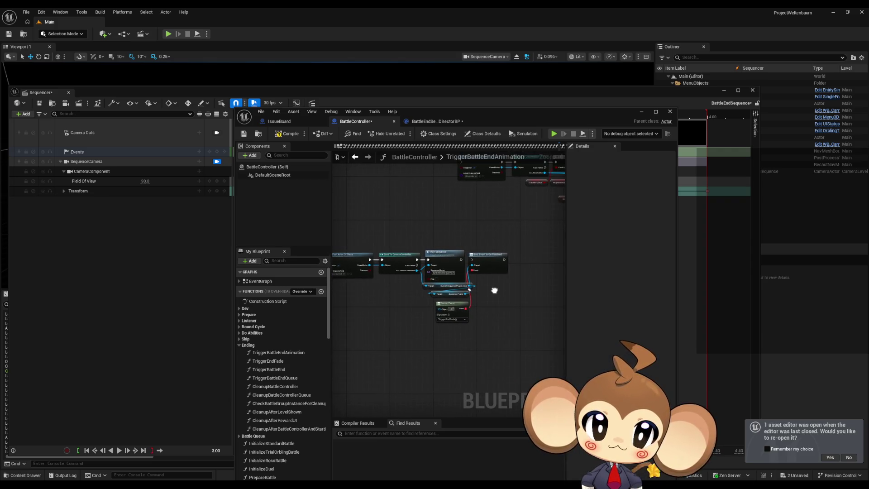
pyautogui.moveTo(506, 119)
pyautogui.mouseDown()
pyautogui.moveTo(629, 256)
pyautogui.moveTo(629, 363)
pyautogui.moveTo(561, 264)
pyautogui.mouseUp()
pyautogui.click(490, 266)
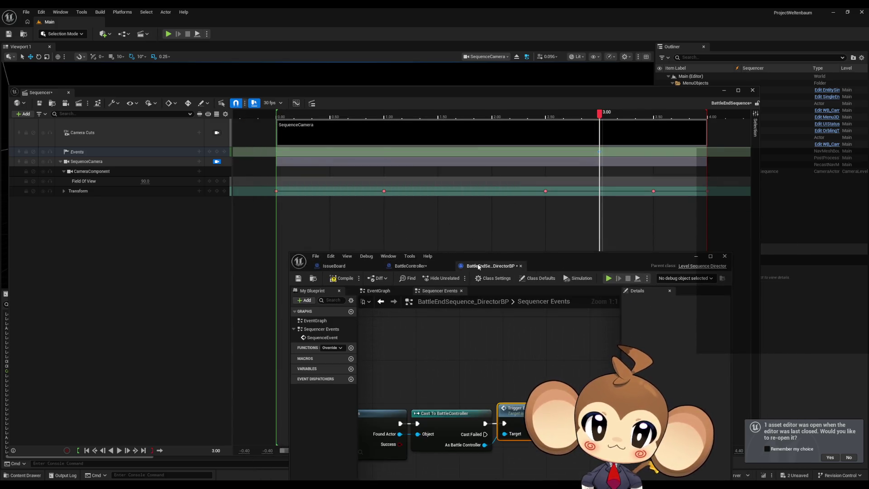
pyautogui.scroll(-2, 498, 354)
# Step: Compile and save the director blueprint, then close it and the floating Sequencer window
pyautogui.click(342, 284)
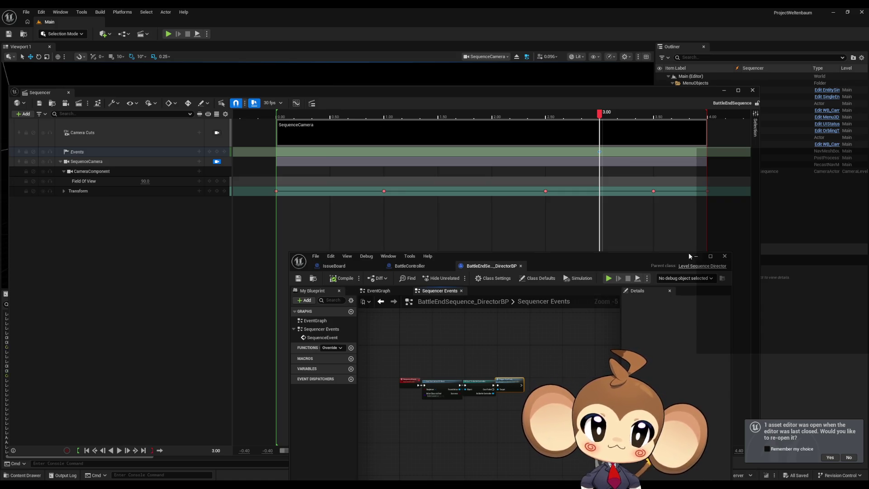
pyautogui.click(725, 256)
pyautogui.click(725, 90)
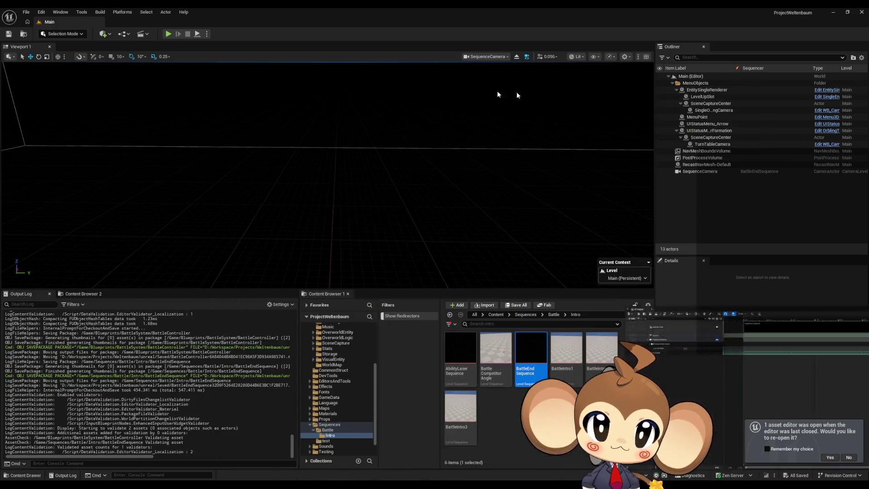
pyautogui.click(168, 34)
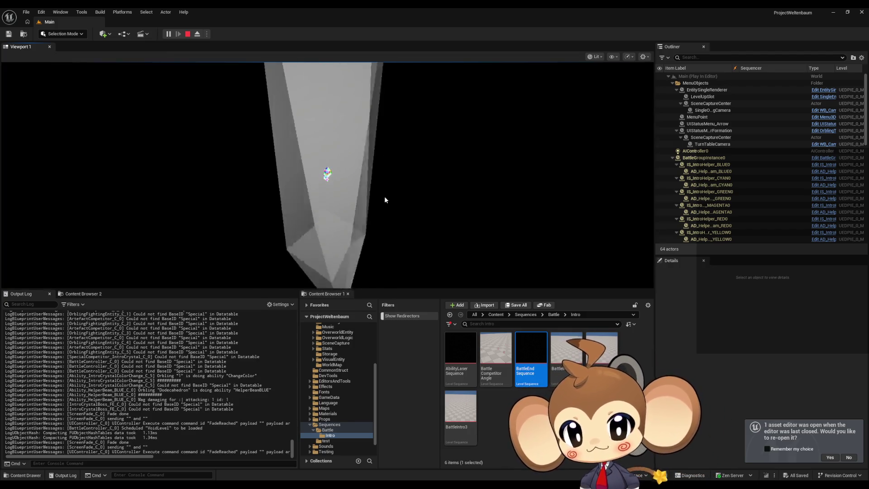
pyautogui.click(189, 36)
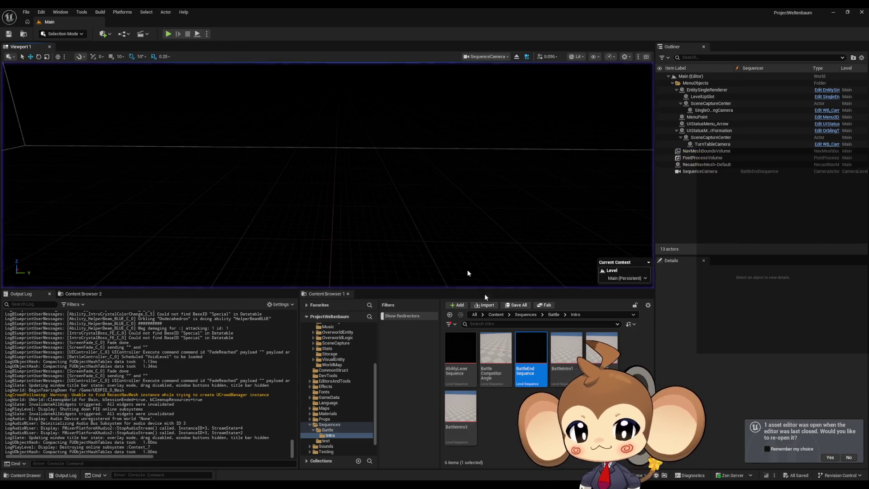
# Step: Open TriggerEndFade from the Trigger End Fade node, maximize it, and select the Transition Color nodes
pyautogui.moveTo(408, 479)
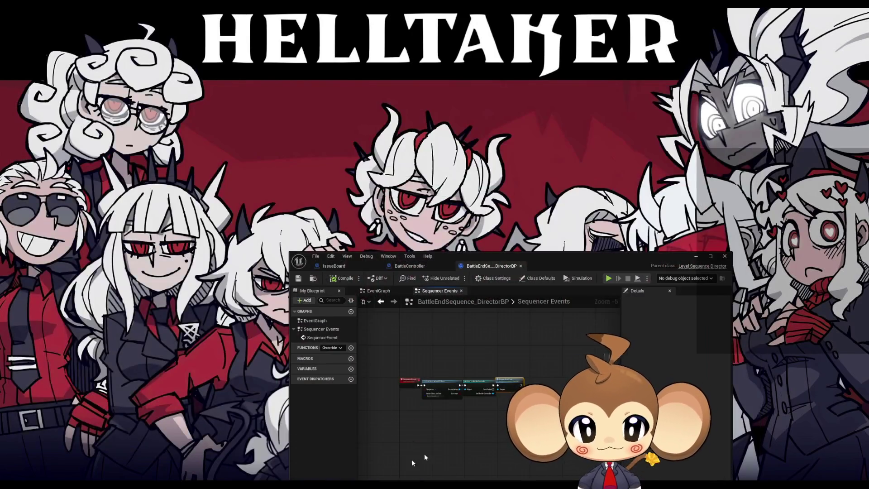
pyautogui.click(388, 454)
pyautogui.scroll(3, 513, 385)
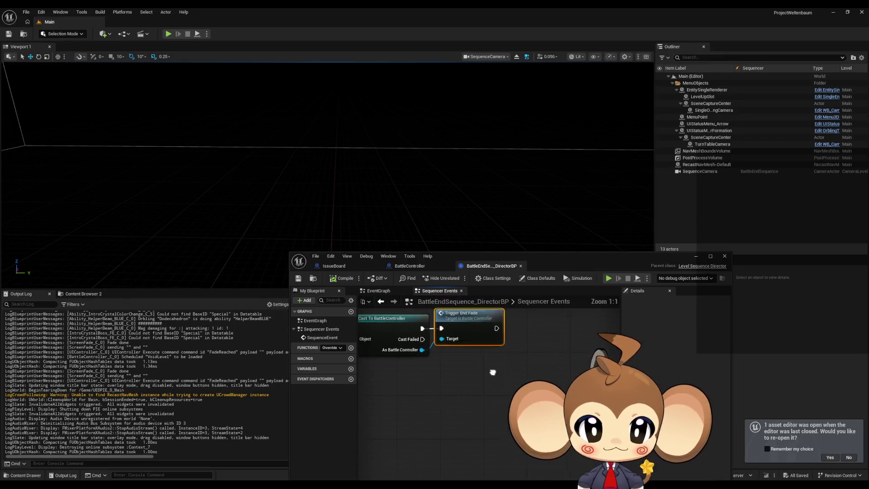
pyautogui.doubleClick(511, 380)
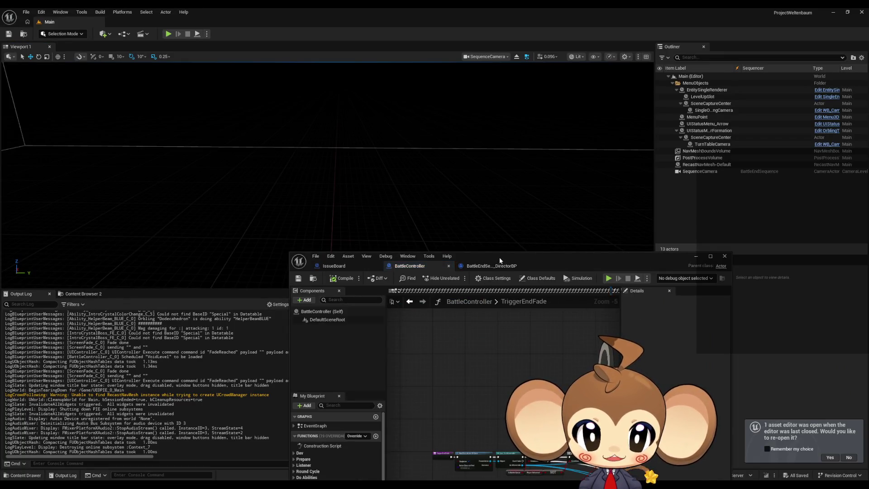
pyautogui.doubleClick(499, 258)
pyautogui.scroll(4, 440, 295)
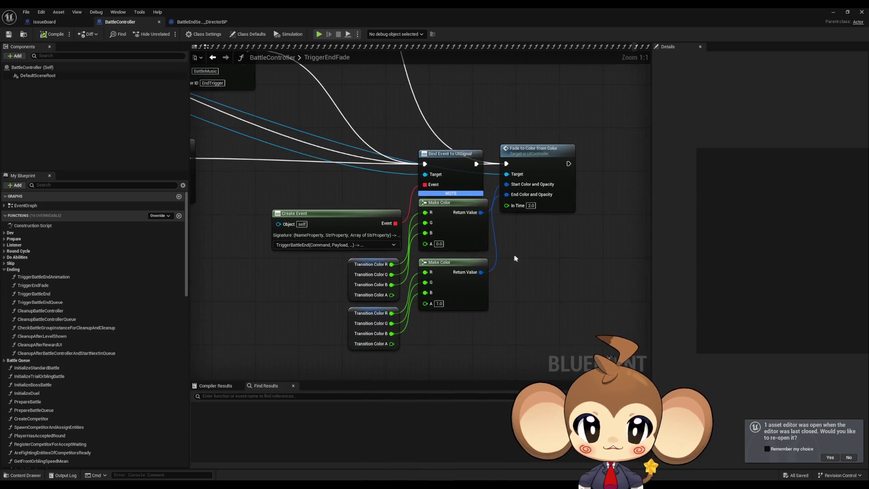
pyautogui.moveTo(325, 265)
pyautogui.mouseDown()
pyautogui.moveTo(377, 358)
pyautogui.moveTo(355, 310)
pyautogui.moveTo(295, 233)
pyautogui.moveTo(191, 147)
pyautogui.mouseUp()
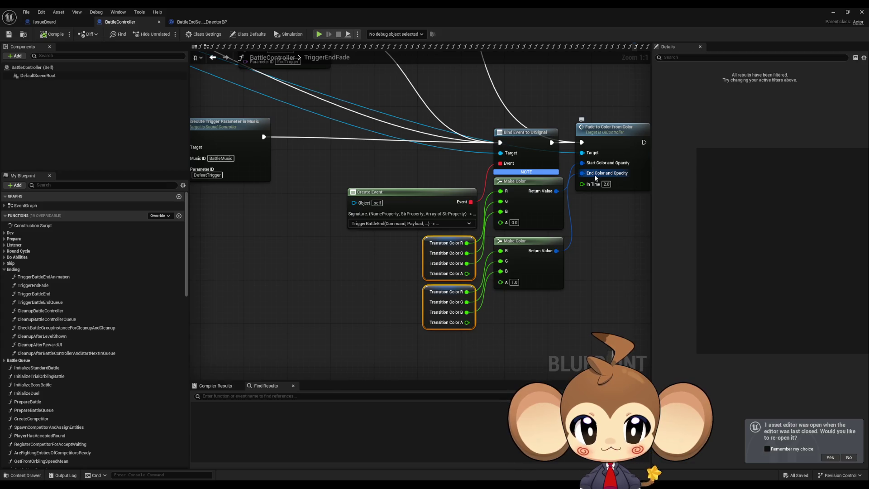
pyautogui.click(426, 322)
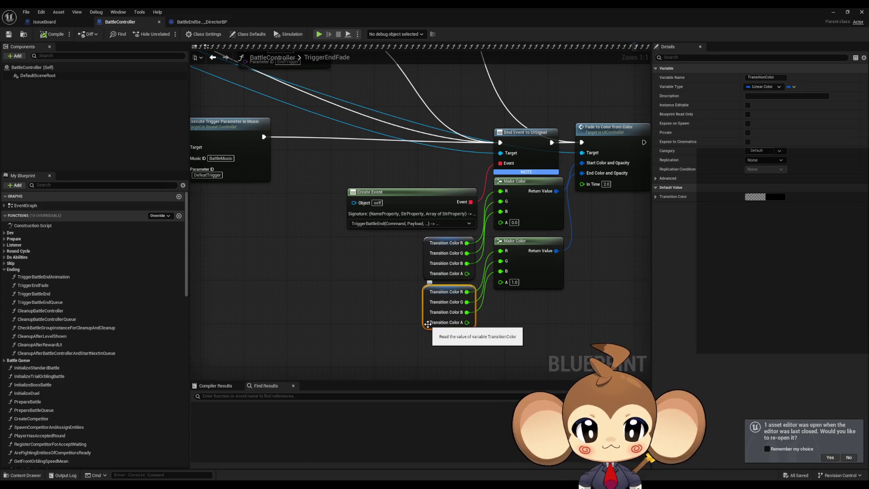
pyautogui.rightClick(430, 325)
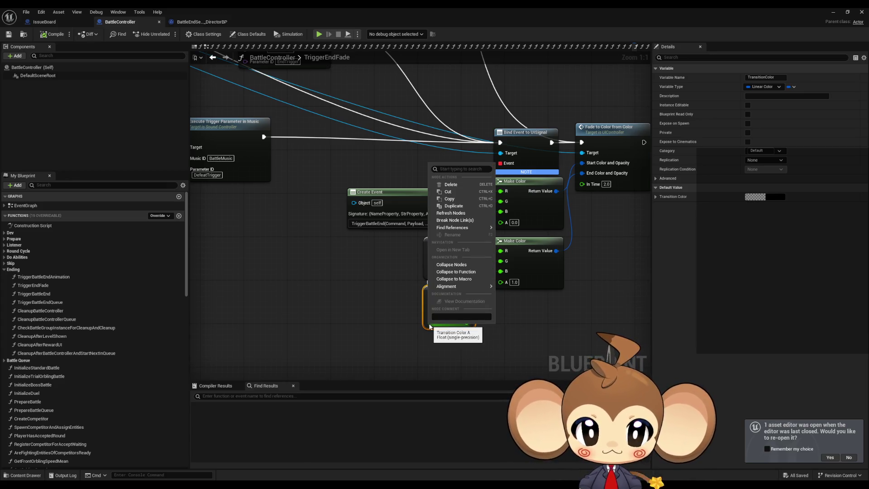
pyautogui.moveTo(442, 231)
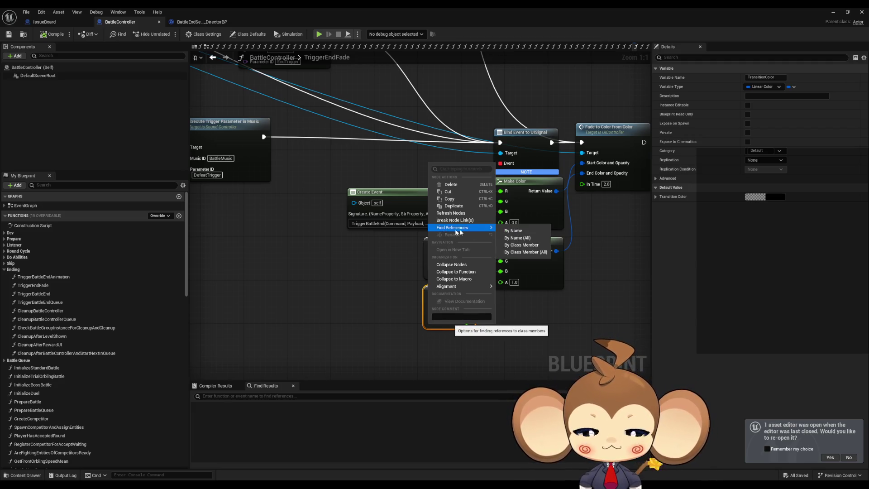
pyautogui.click(278, 286)
pyautogui.scroll(-7, 399, 292)
pyautogui.scroll(4, 508, 255)
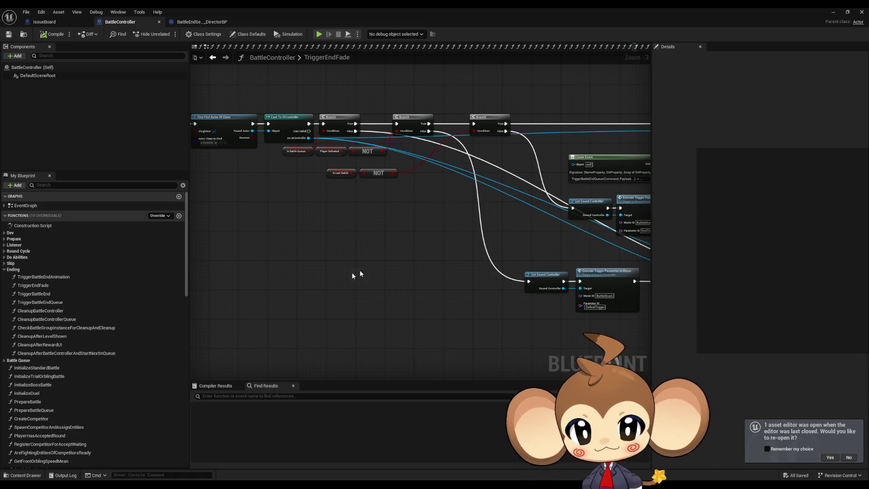
# Step: Pan and zoom out the TriggerEndFade graph, then return to BattleEndSequence_DirectorBP
pyautogui.moveTo(351, 273); pyautogui.dragTo(398, 251)
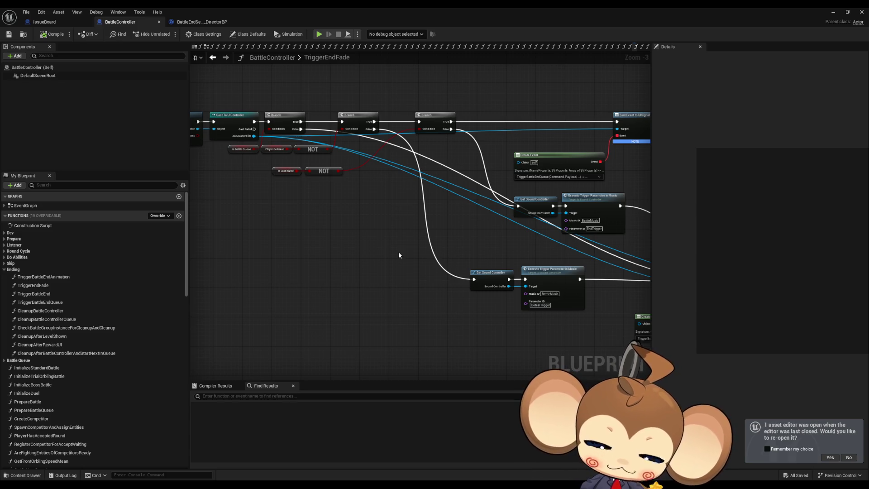
pyautogui.scroll(-3, 399, 255)
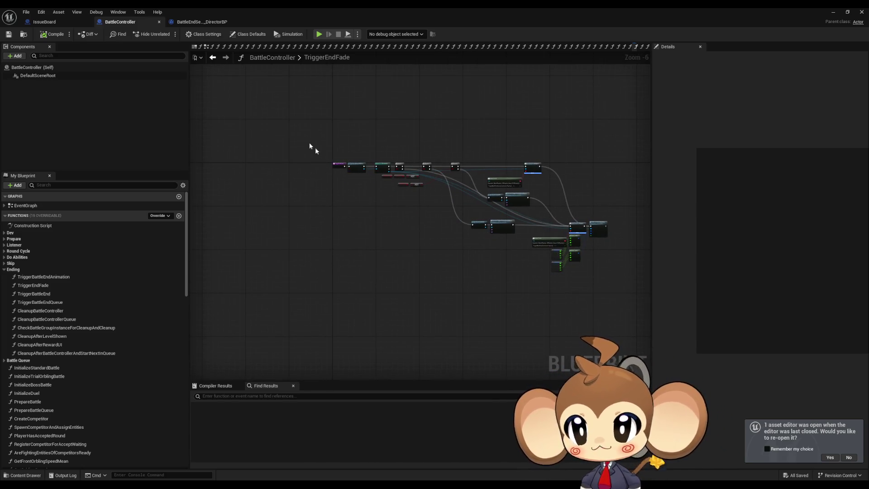
pyautogui.click(203, 21)
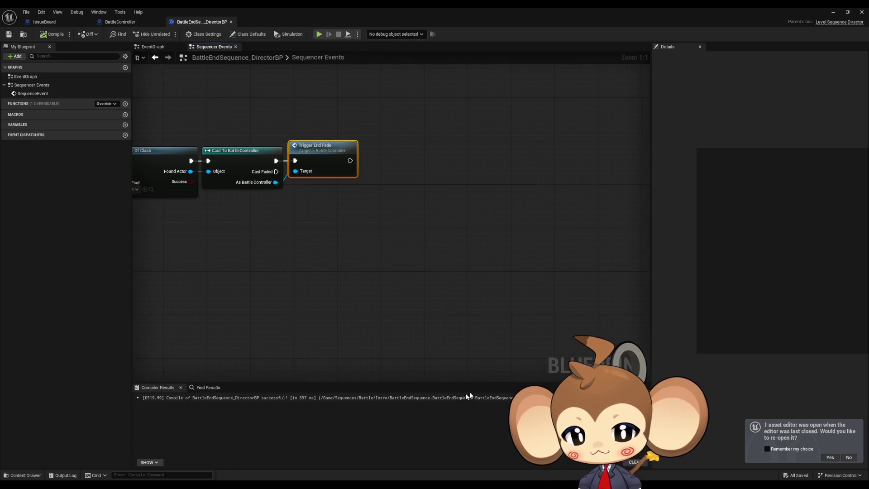
# Step: Bring up the BattleEndSequence Sequencer, close it, and Play the Main level
pyautogui.moveTo(357, 484)
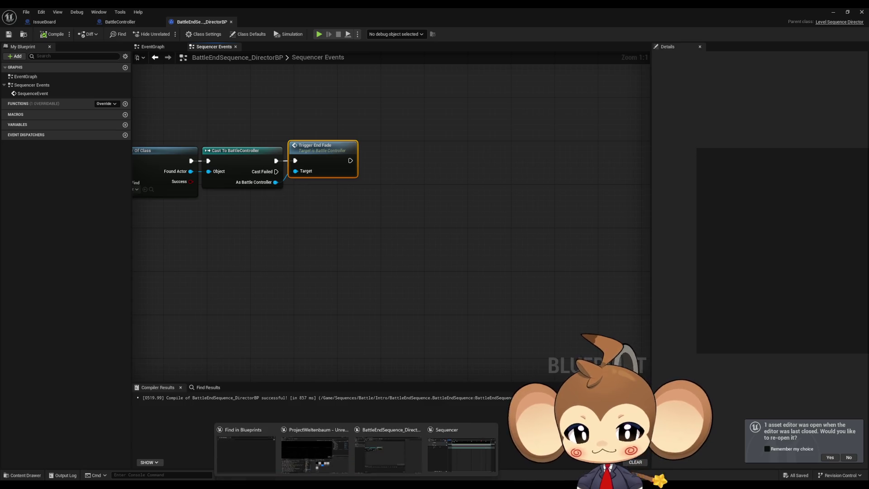
pyautogui.click(450, 461)
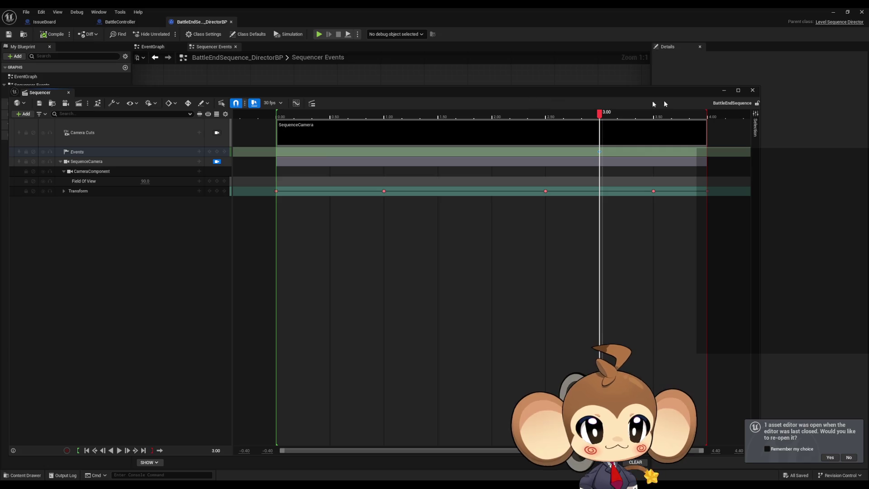
pyautogui.moveTo(681, 91); pyautogui.dragTo(624, 102)
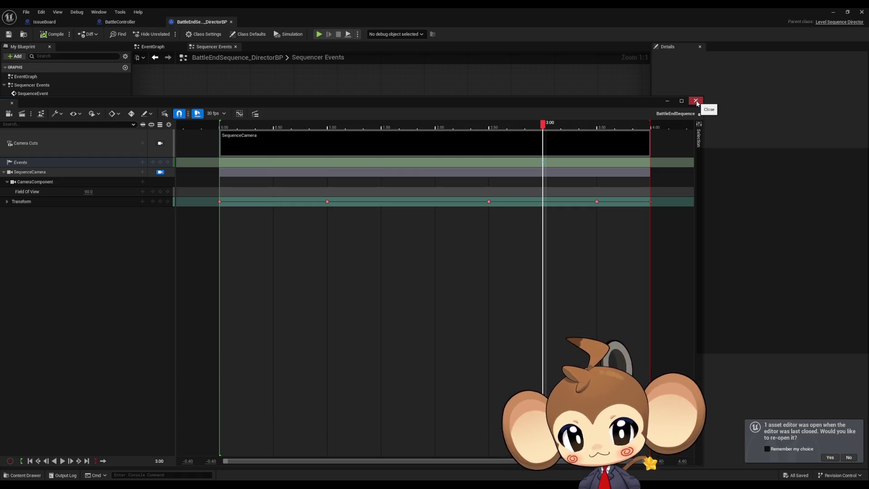
pyautogui.click(696, 101)
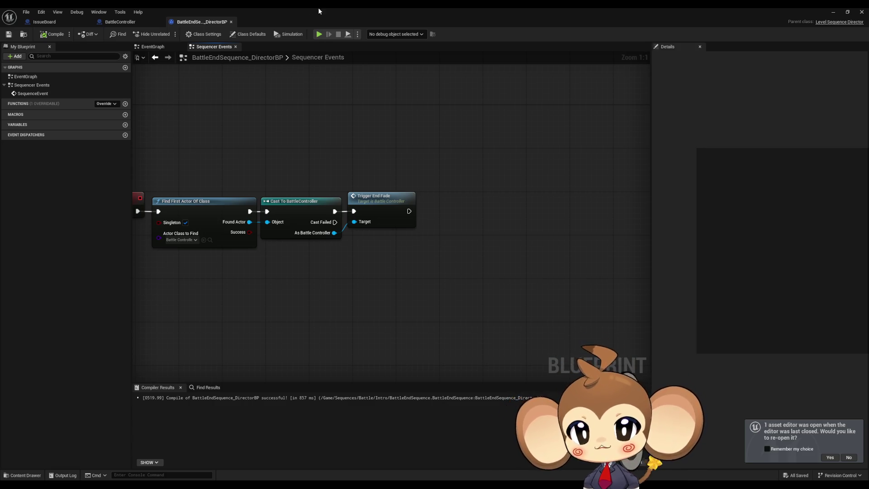
pyautogui.click(321, 34)
pyautogui.click(833, 12)
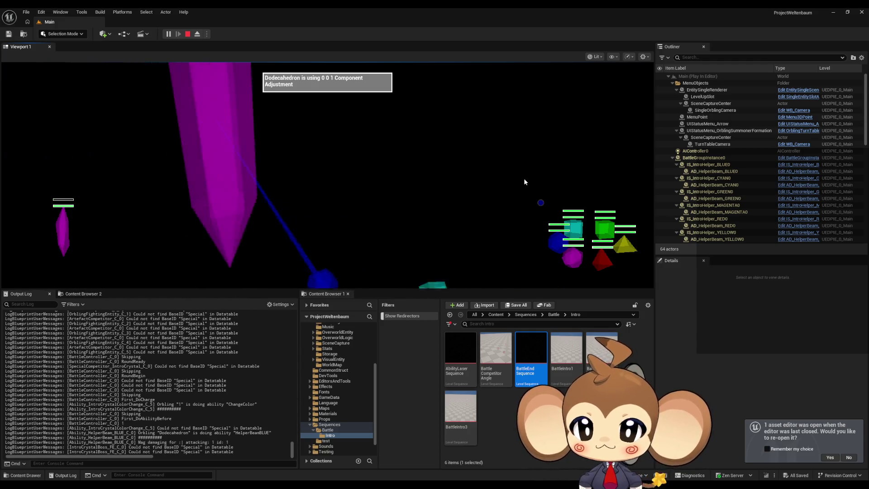
# Step: Go fullscreen with F11, restart the play session, and Eject to inspect the cyan crystal
pyautogui.press('F11')
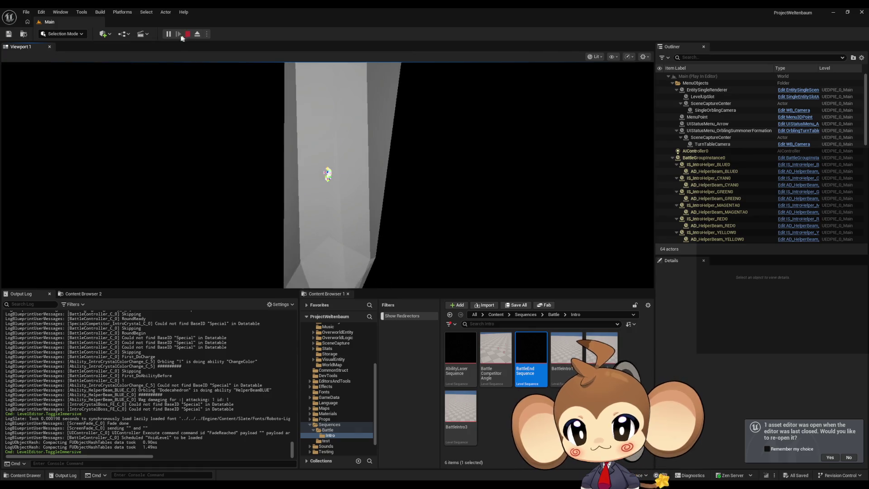
pyautogui.click(187, 34)
pyautogui.click(168, 34)
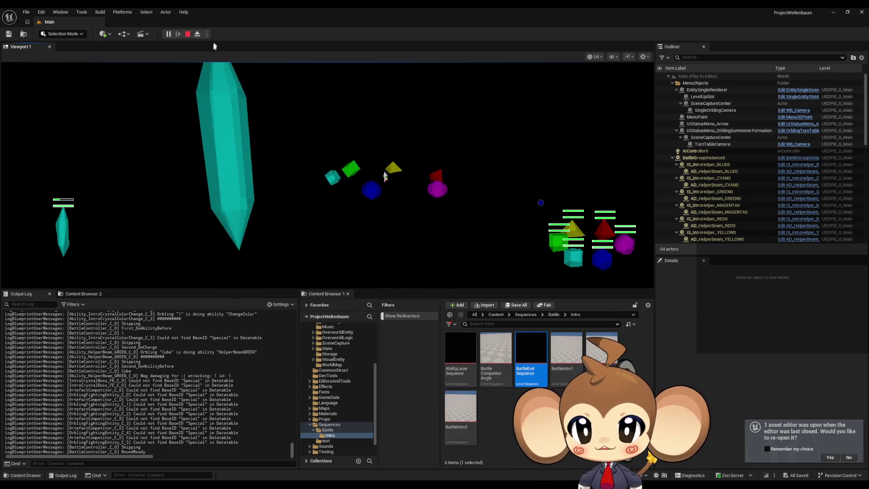
pyautogui.click(198, 35)
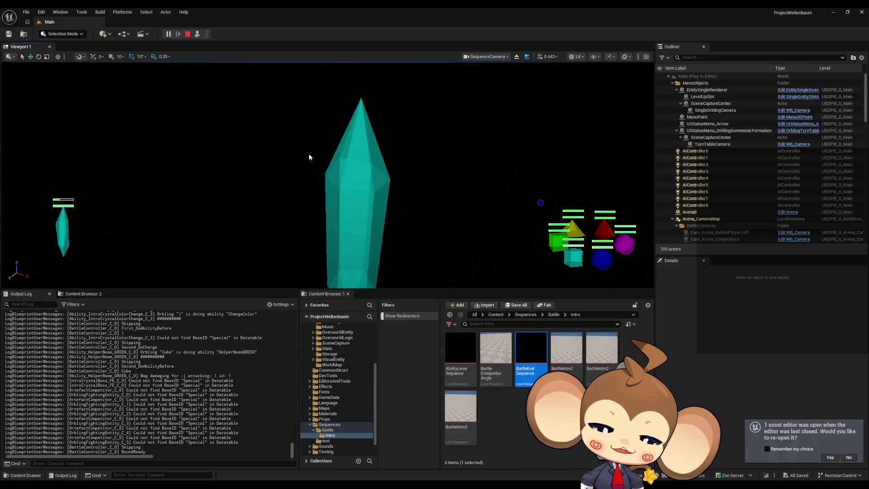
# Step: Stop the play test and open FVE_IntroCrystal from Content > Blueprints > VisualEntity > SpecialBases
pyautogui.click(188, 34)
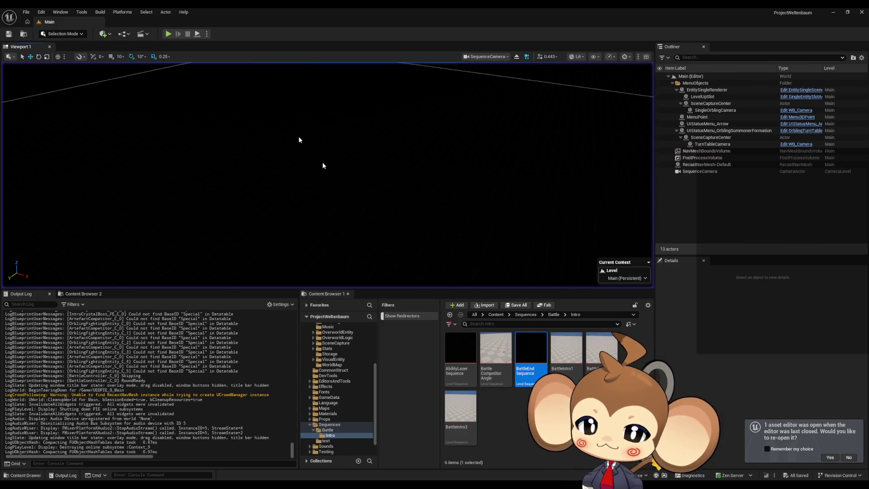
pyautogui.click(496, 315)
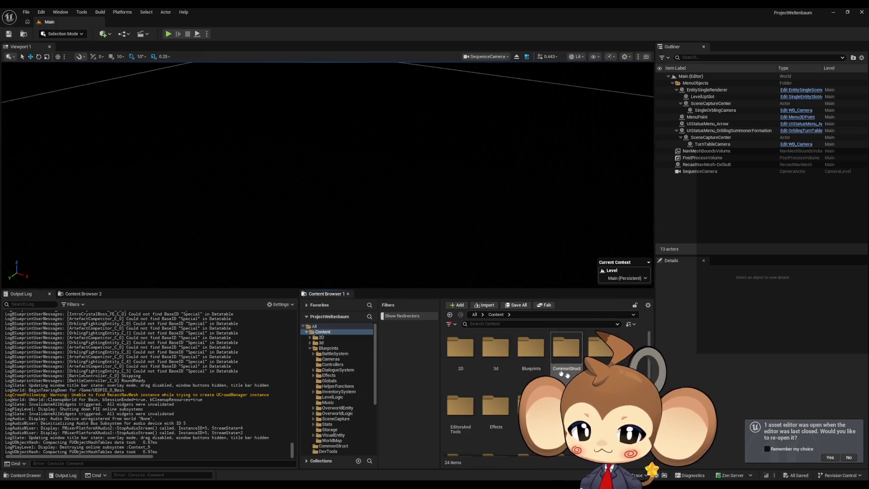
pyautogui.doubleClick(536, 362)
pyautogui.doubleClick(469, 358)
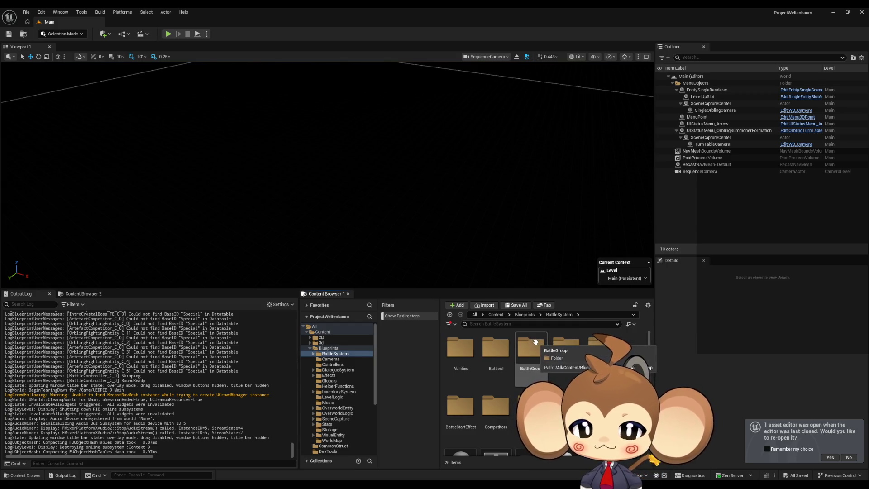
pyautogui.click(519, 315)
pyautogui.scroll(-5, 474, 398)
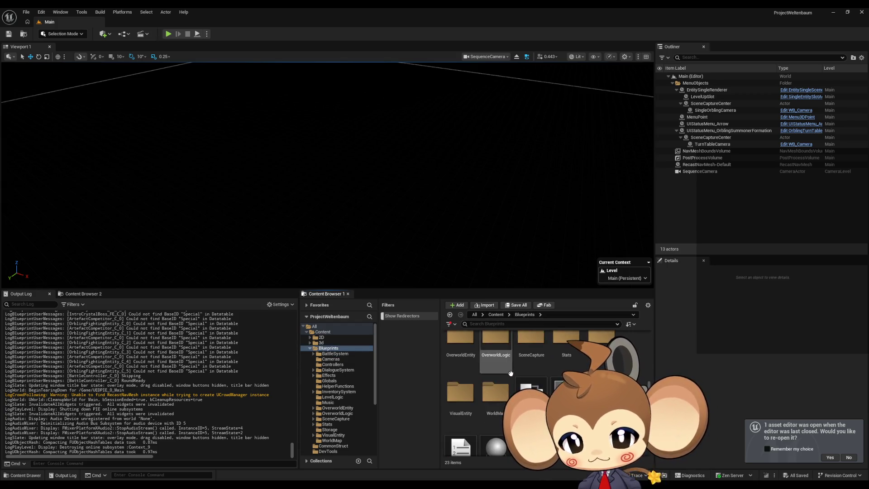
pyautogui.doubleClick(473, 398)
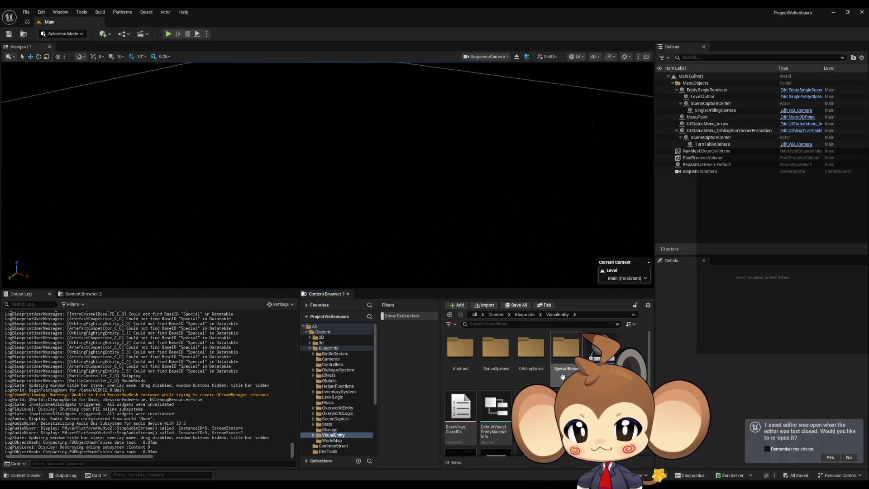
pyautogui.doubleClick(563, 377)
pyautogui.click(571, 351)
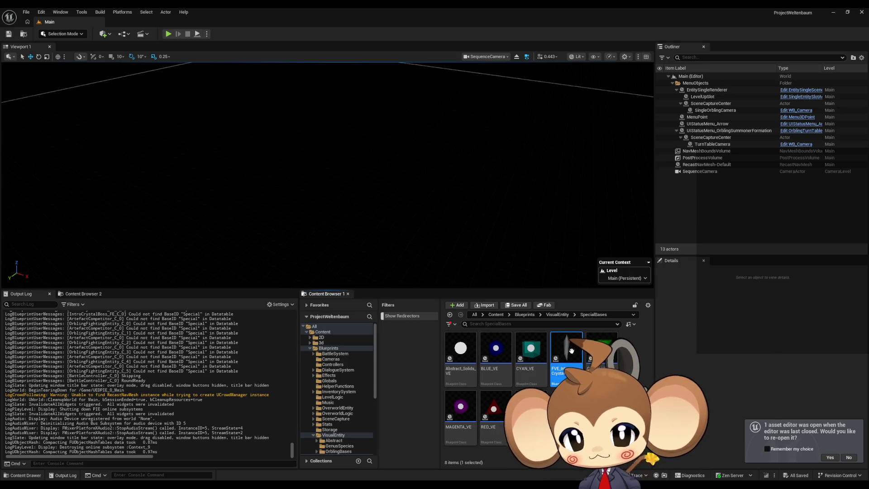
pyautogui.doubleClick(571, 351)
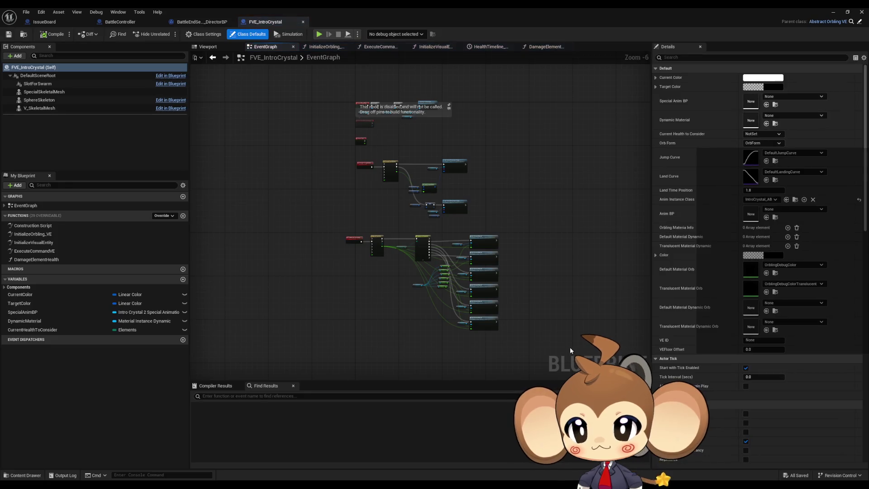
# Step: Open the Fire-linked Set Element Health function in IntroCrystal2_SpecialAnimations, then view its EventGraph
pyautogui.scroll(6, 428, 261)
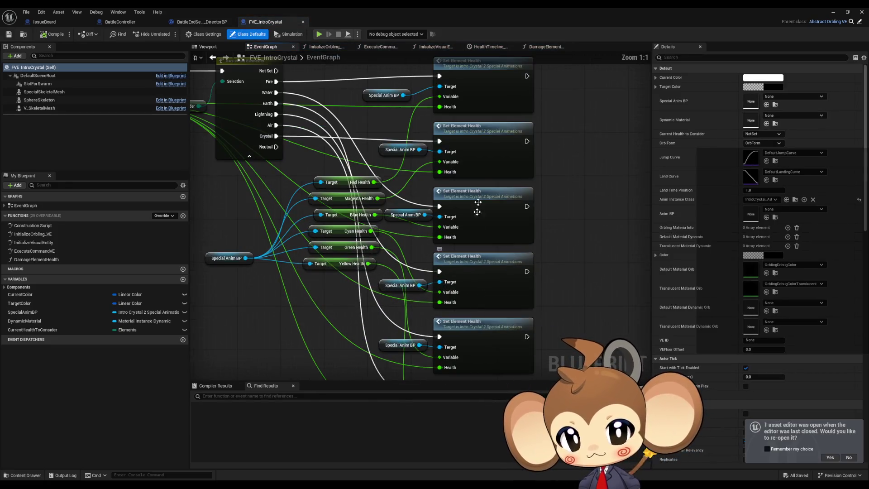
pyautogui.click(499, 190)
pyautogui.doubleClick(498, 190)
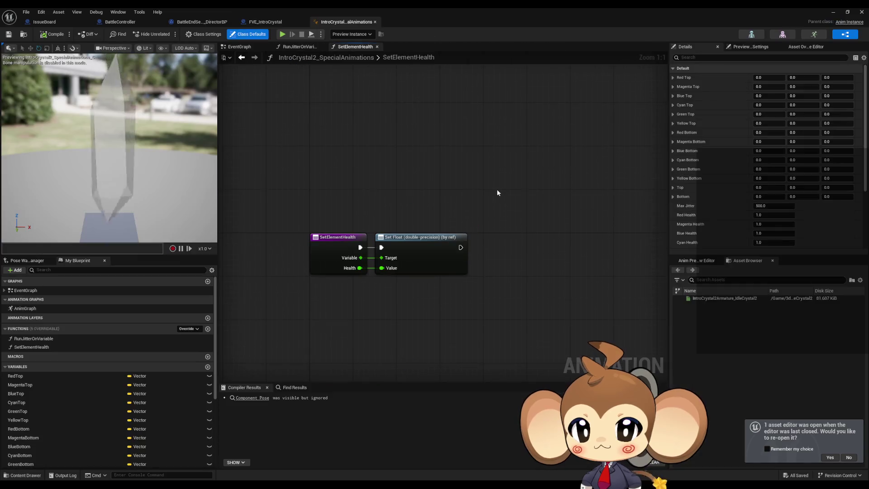
pyautogui.click(396, 263)
pyautogui.click(486, 250)
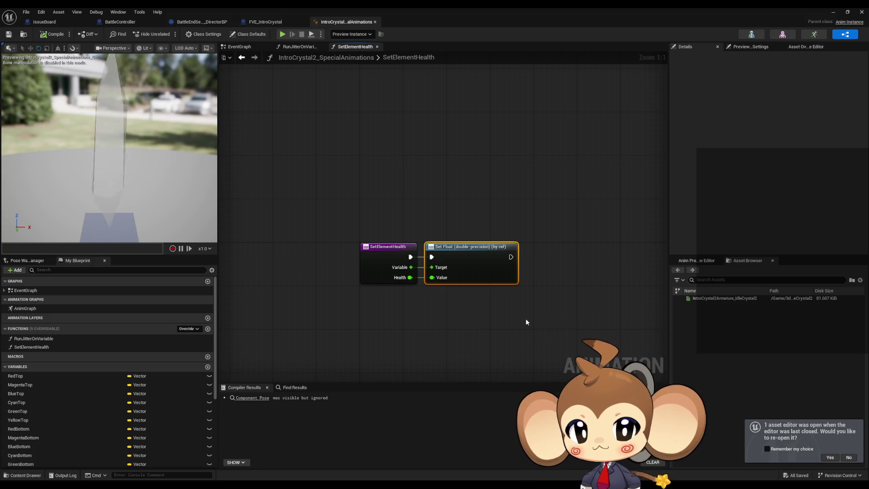
pyautogui.doubleClick(27, 290)
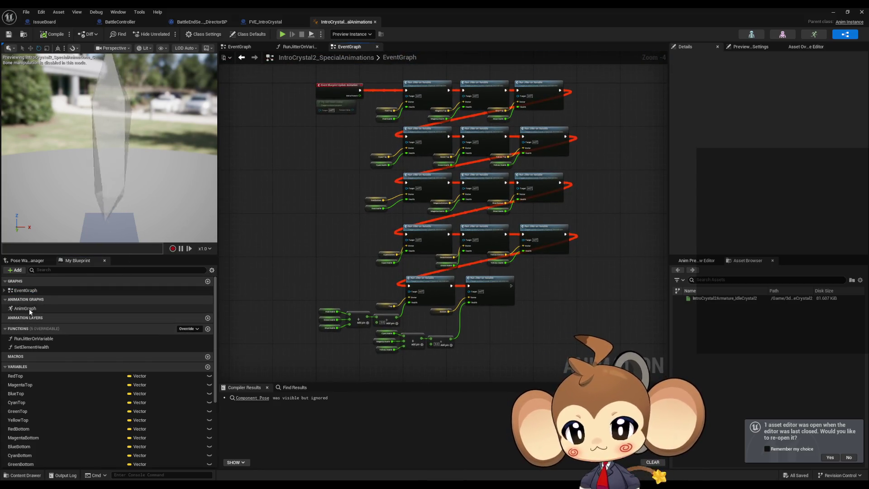
pyautogui.doubleClick(27, 309)
pyautogui.doubleClick(27, 290)
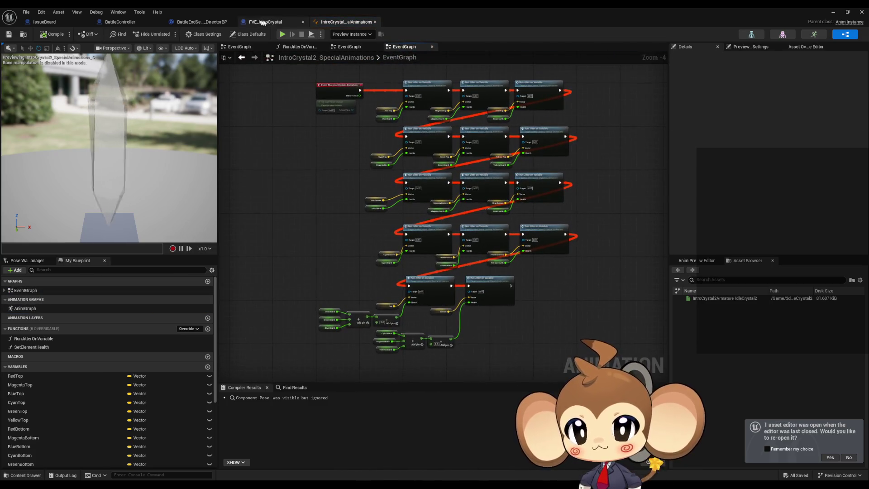
# Step: Restore the Blueprint editor to the upper left and browse to Blueprints > Stats
pyautogui.doubleClick(322, 7)
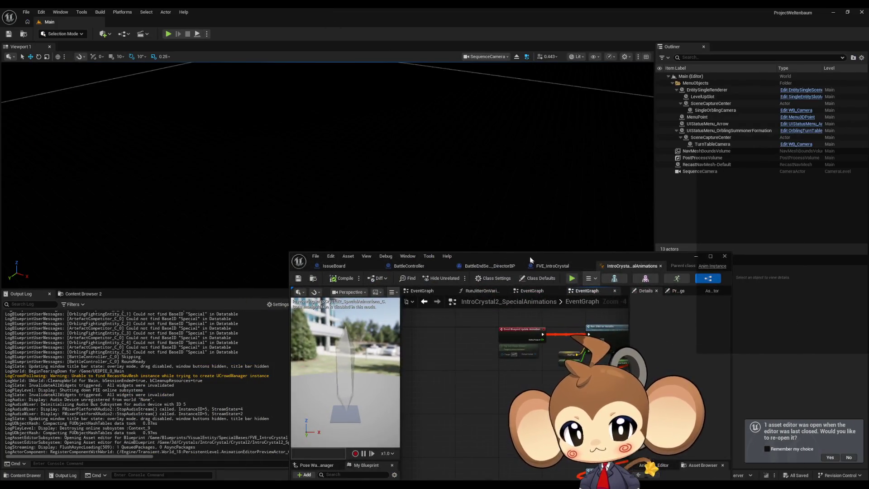
pyautogui.moveTo(531, 259); pyautogui.dragTo(176, 64)
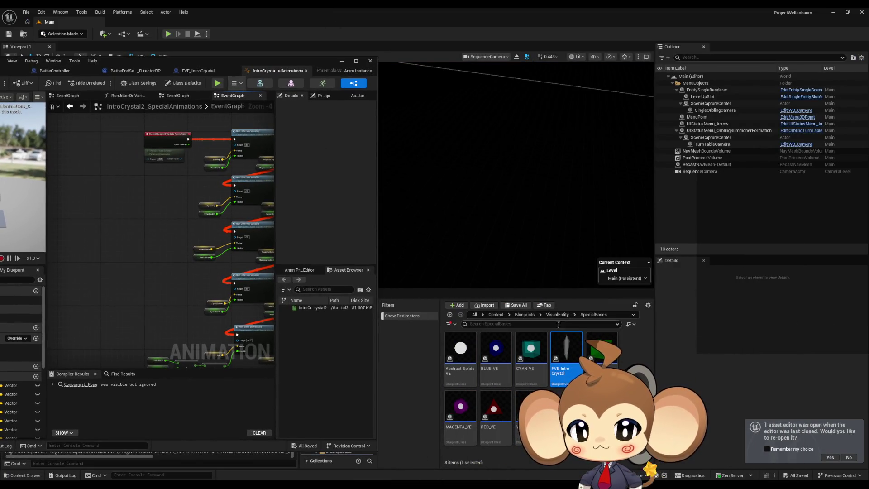
pyautogui.click(525, 315)
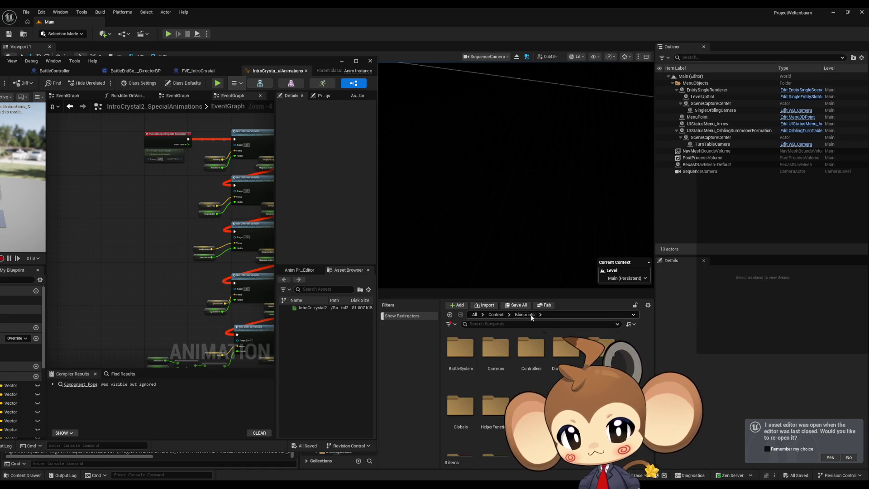
pyautogui.doubleClick(509, 363)
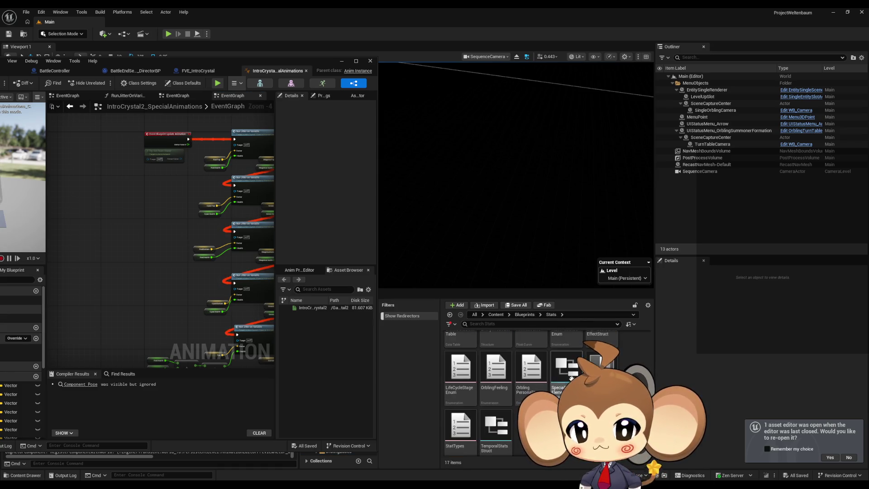
# Step: Browse Stats > PresetStats > BossPresets, then Blueprints > VisualEntity > SpecialBases
pyautogui.scroll(2, 510, 371)
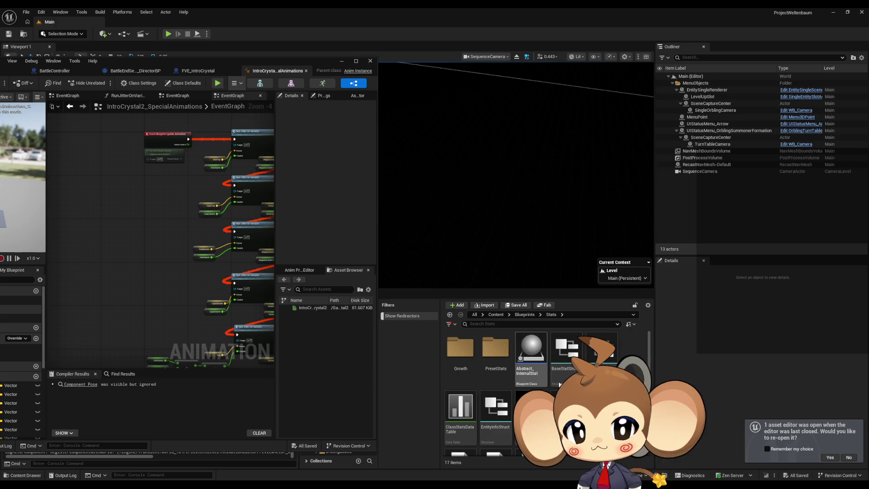
pyautogui.doubleClick(501, 361)
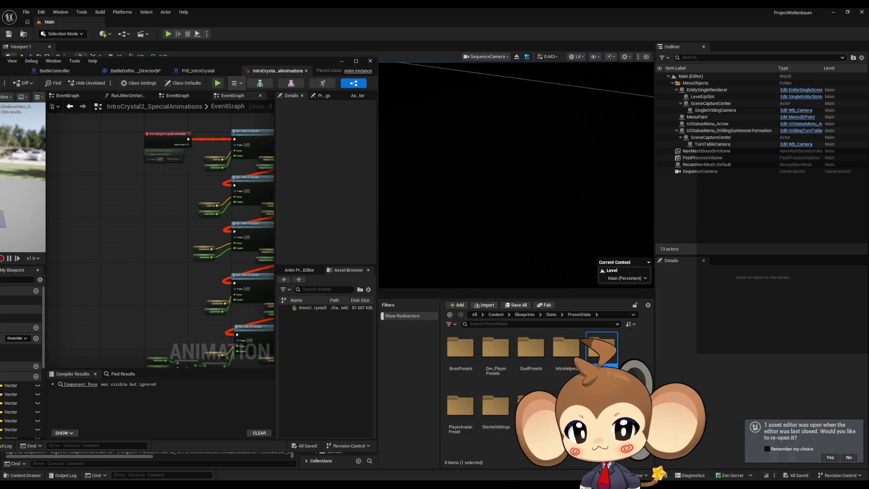
pyautogui.press('Left')
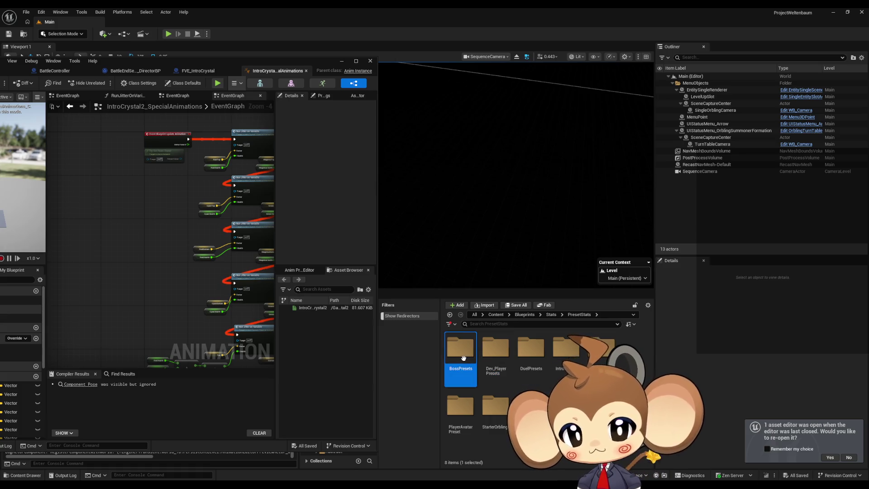
pyautogui.press('Return')
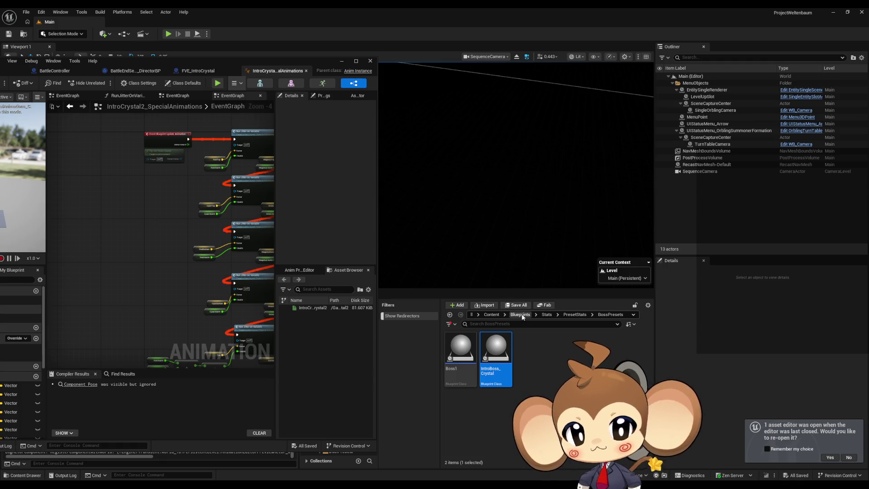
pyautogui.click(546, 314)
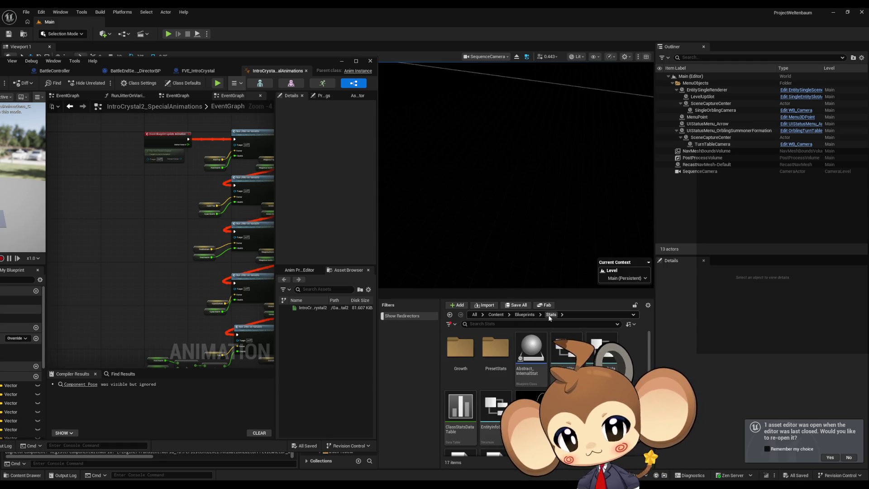
pyautogui.click(525, 314)
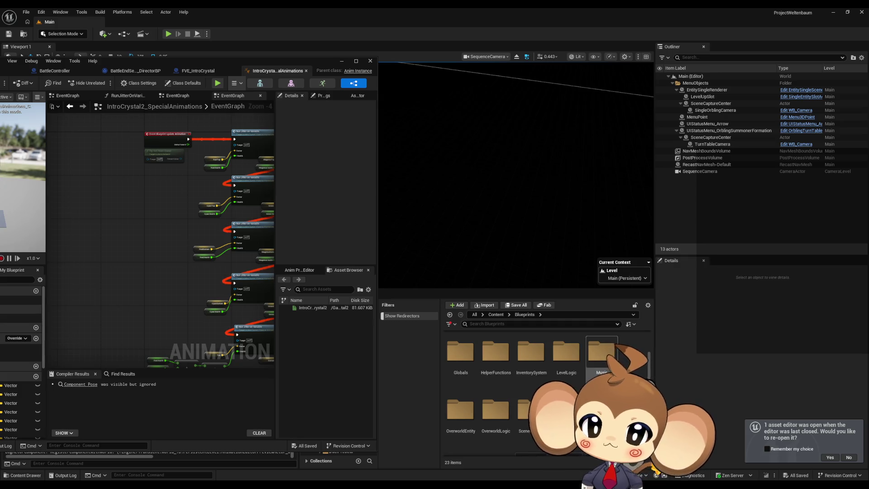
pyautogui.scroll(-2, 602, 358)
pyautogui.doubleClick(461, 416)
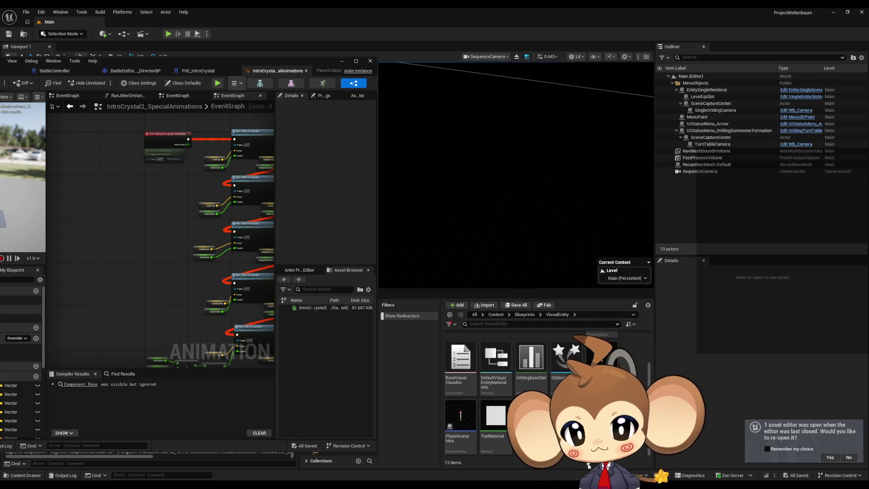
pyautogui.scroll(2, 569, 358)
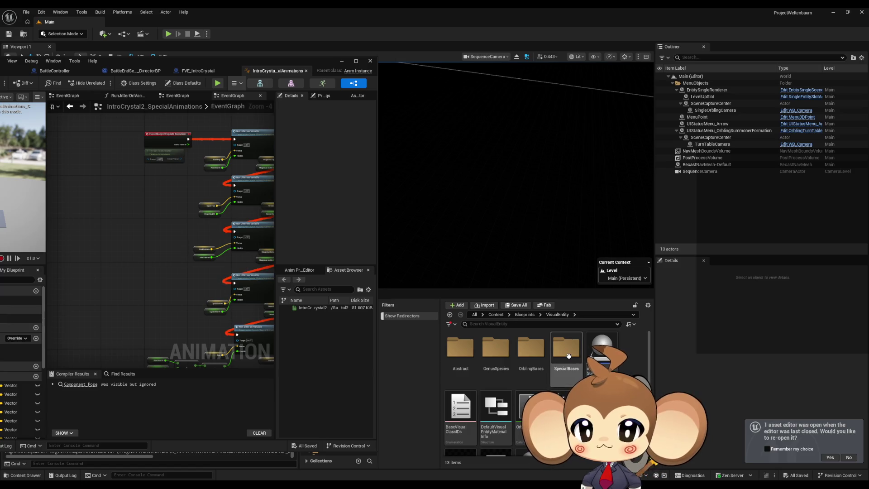
pyautogui.doubleClick(569, 356)
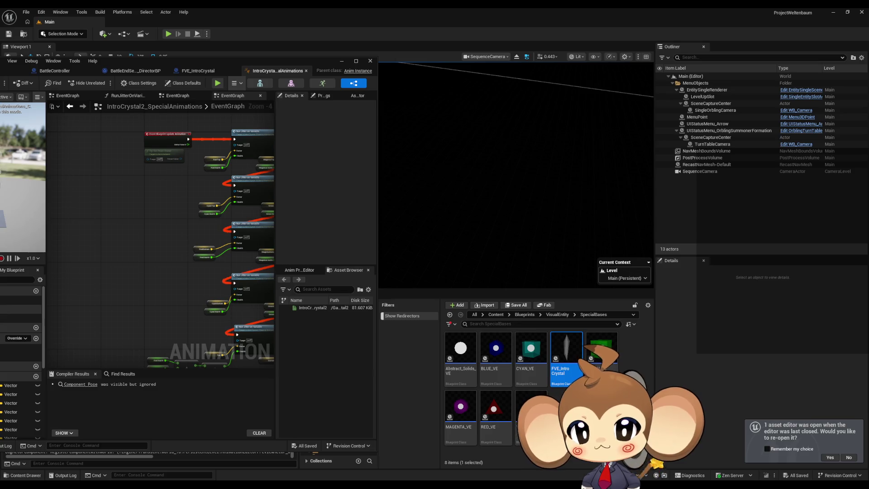
# Step: Navigate to Content > 3d > Crystals > IntroCrystal > Crystal2 to list the IntroCrystal2 assets
pyautogui.click(502, 315)
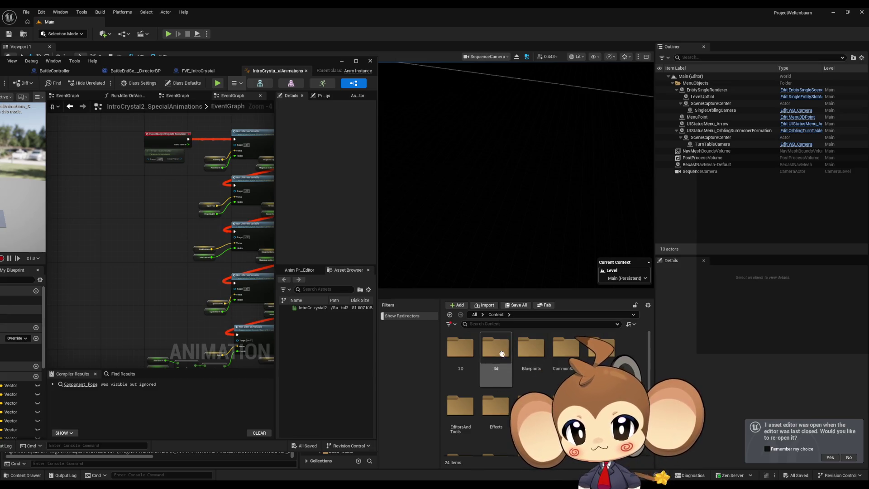
pyautogui.doubleClick(531, 348)
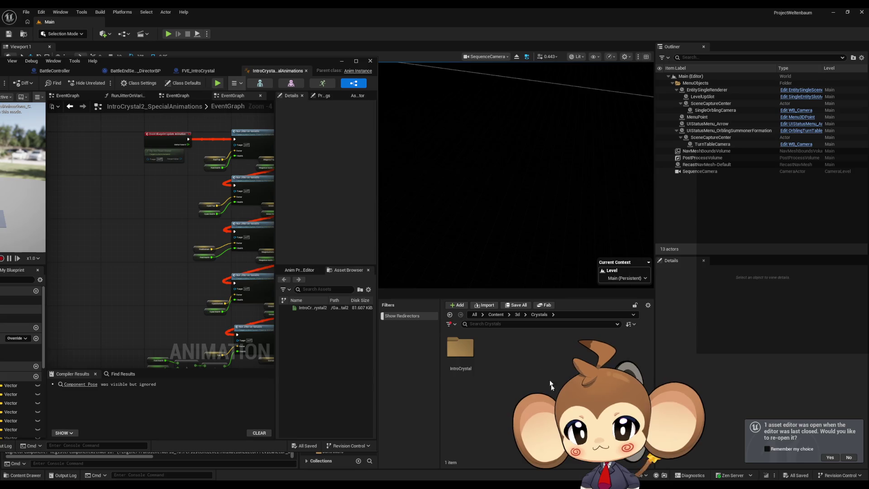
pyautogui.doubleClick(460, 349)
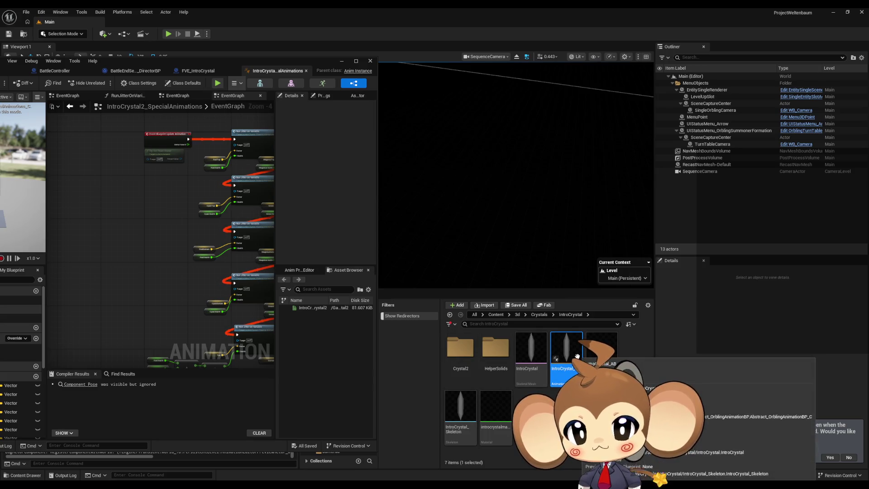
pyautogui.doubleClick(461, 348)
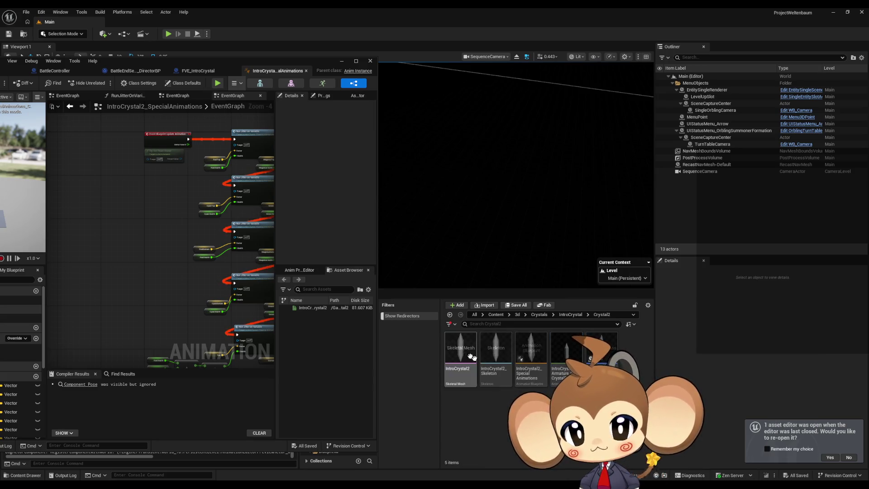
# Step: Open NewBlueprint and inspect its dependencies in the Reference Viewer
pyautogui.doubleClick(602, 346)
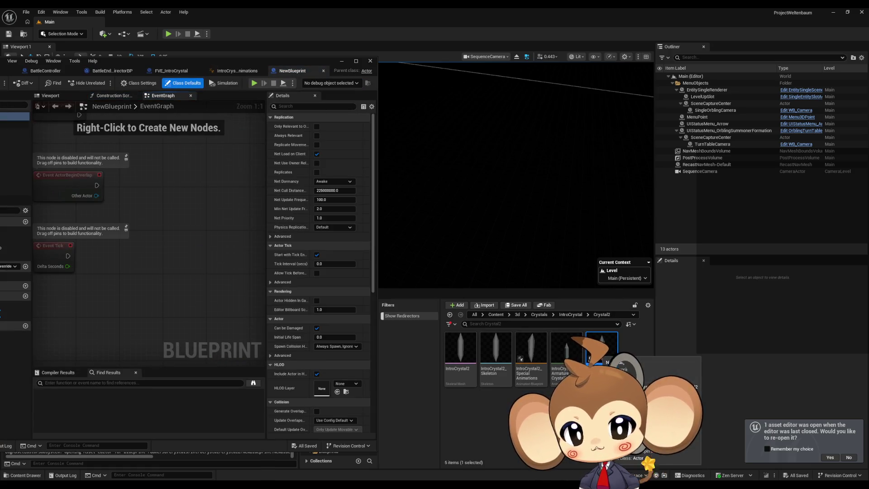
pyautogui.rightClick(599, 348)
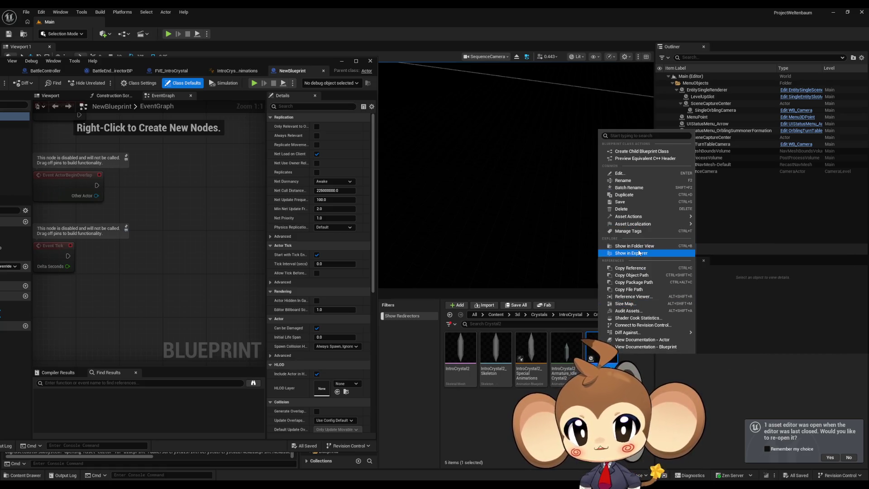
pyautogui.click(634, 296)
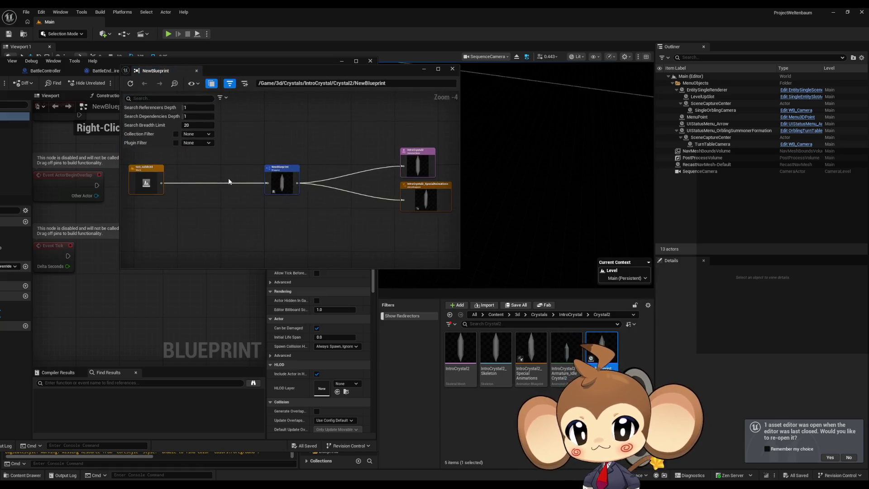
pyautogui.scroll(4, 202, 197)
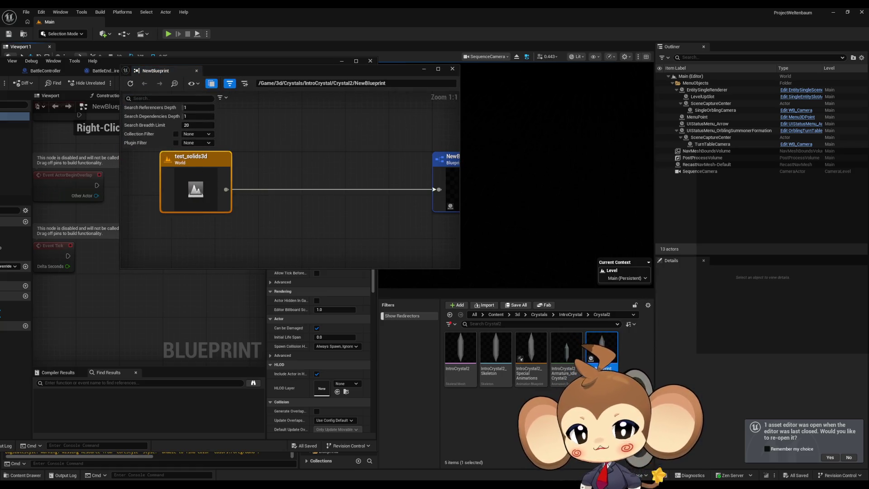
pyautogui.moveTo(453, 195); pyautogui.dragTo(83, 205)
pyautogui.moveTo(261, 223); pyautogui.dragTo(299, 201)
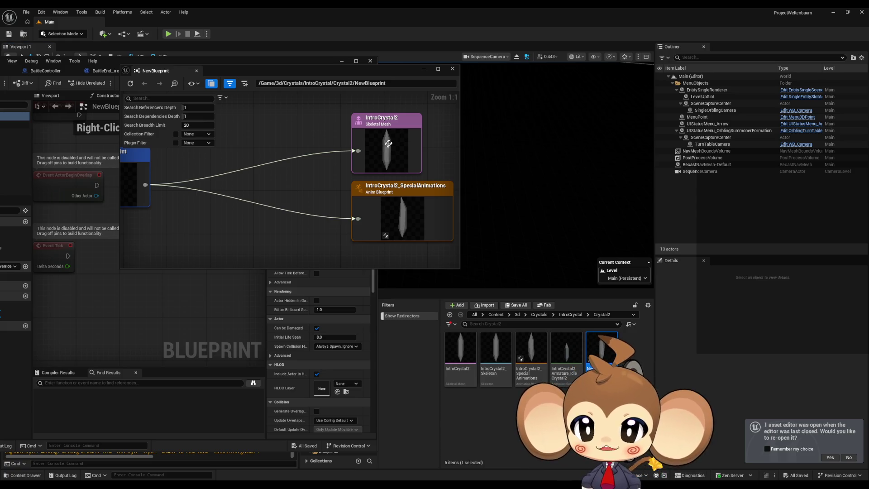
# Step: Force-delete the NewBlueprint asset and move the animation blueprint editor aside
pyautogui.click(453, 69)
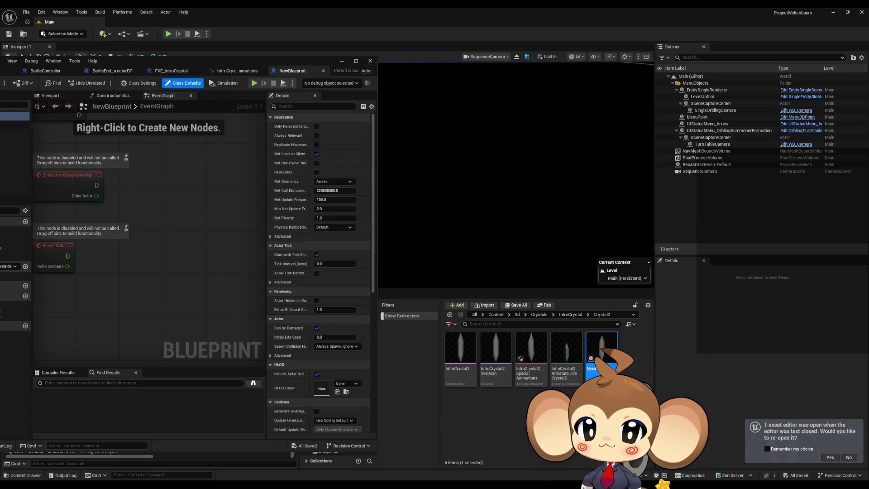
pyautogui.press('Delete')
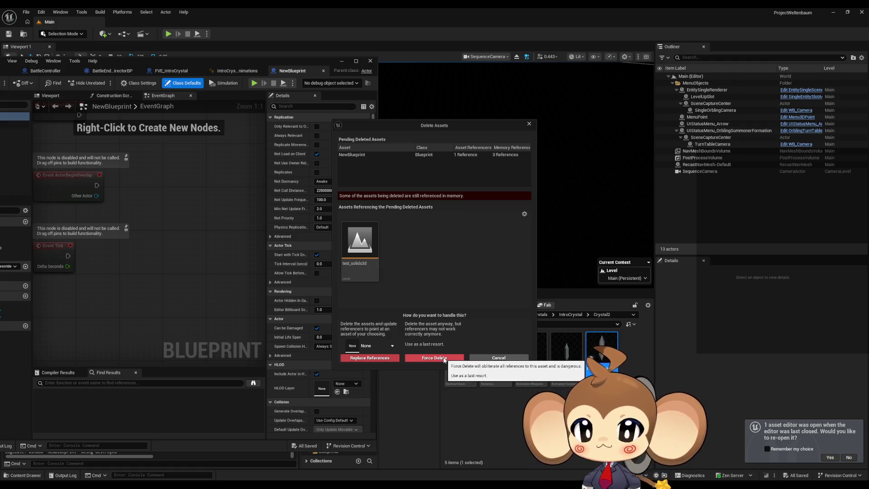
pyautogui.click(444, 358)
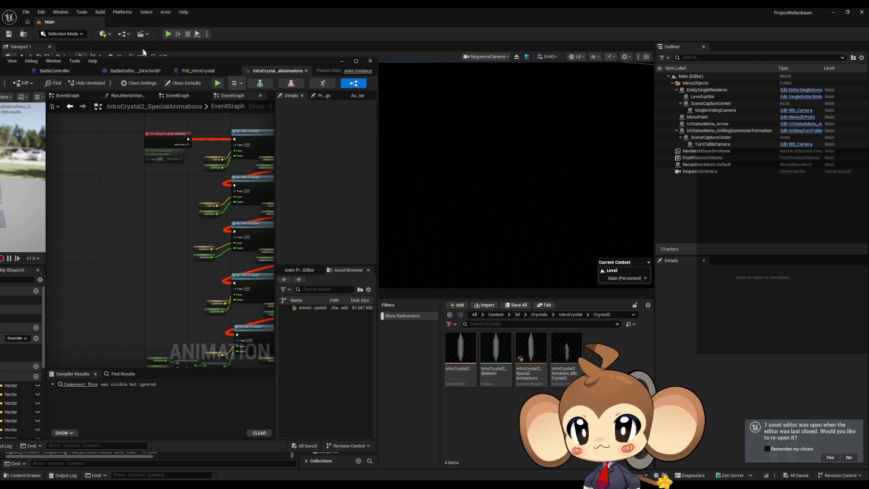
pyautogui.moveTo(148, 58); pyautogui.dragTo(449, 76)
# Step: Maximize the animation blueprint editor and inspect its Run Jitter on Variable and Red Health nodes
pyautogui.doubleClick(449, 76)
pyautogui.click(34, 292)
pyautogui.moveTo(370, 188)
pyautogui.mouseDown()
pyautogui.moveTo(369, 234)
pyautogui.moveTo(356, 252)
pyautogui.mouseUp()
pyautogui.scroll(4, 357, 252)
pyautogui.moveTo(406, 202)
pyautogui.mouseDown()
pyautogui.moveTo(395, 247)
pyautogui.moveTo(372, 247)
pyautogui.moveTo(366, 278)
pyautogui.mouseUp()
pyautogui.click(470, 183)
pyautogui.click(391, 266)
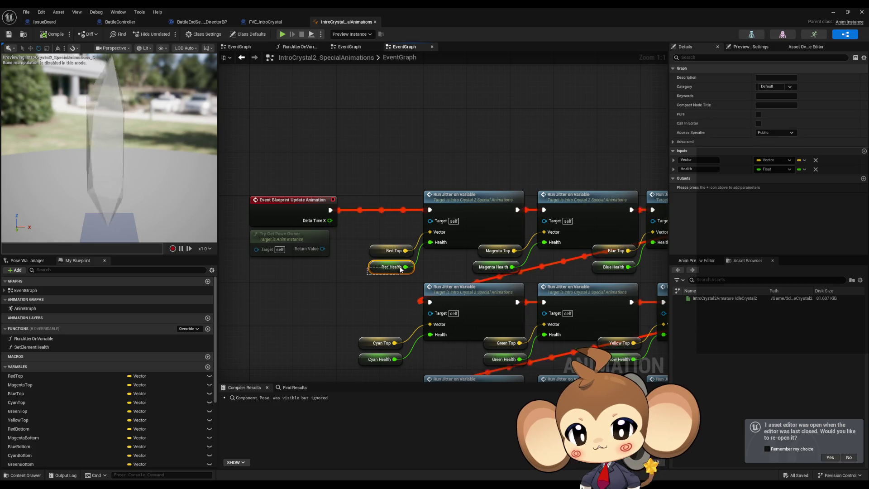
# Step: Switch to FVE_IntroCrystal and select HealthTimeline and Current Health to Consider
pyautogui.click(261, 22)
pyautogui.moveTo(360, 190)
pyautogui.mouseDown()
pyautogui.moveTo(539, 204)
pyautogui.moveTo(677, 188)
pyautogui.mouseUp()
pyautogui.moveTo(414, 130); pyautogui.dragTo(476, 305)
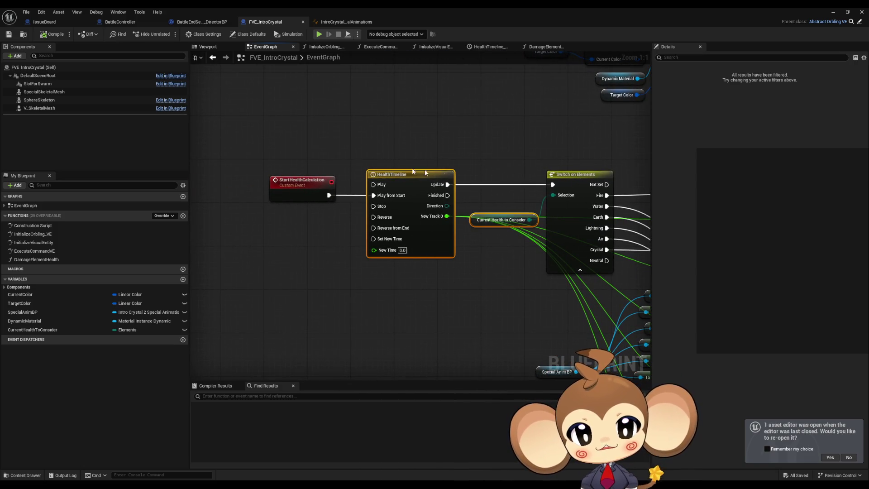
pyautogui.moveTo(485, 254); pyautogui.dragTo(388, 252)
pyautogui.moveTo(398, 135); pyautogui.dragTo(484, 284)
pyautogui.scroll(-5, 484, 284)
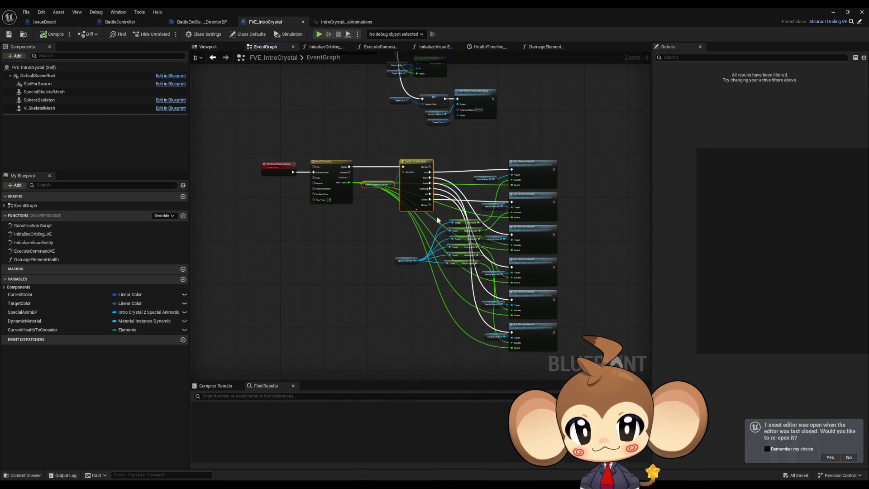
pyautogui.click(367, 227)
pyautogui.scroll(5, 382, 200)
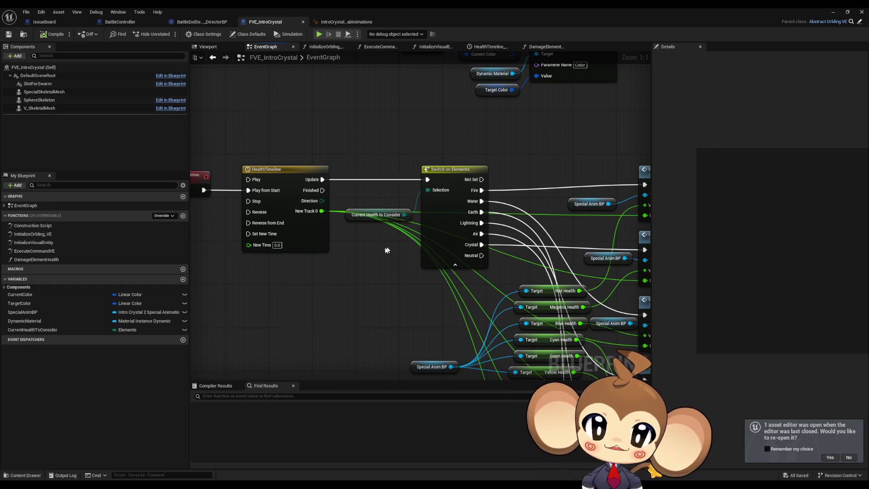
pyautogui.scroll(-3, 356, 247)
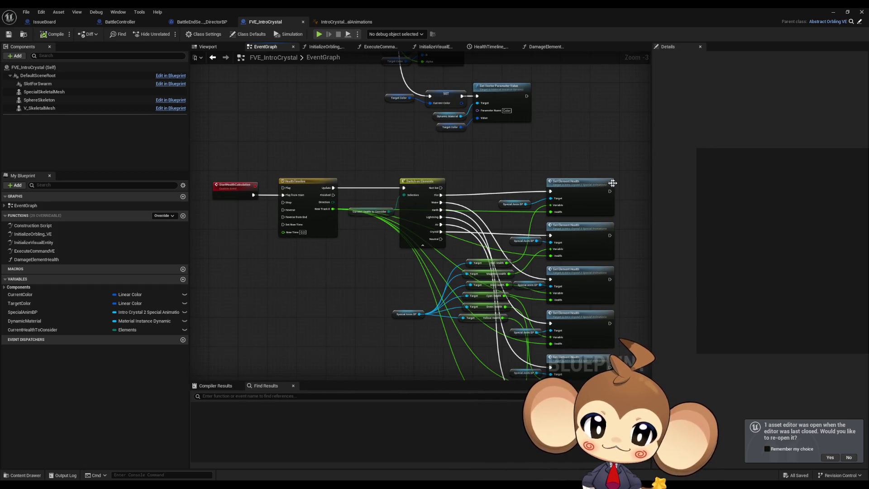
pyautogui.scroll(-3, 460, 181)
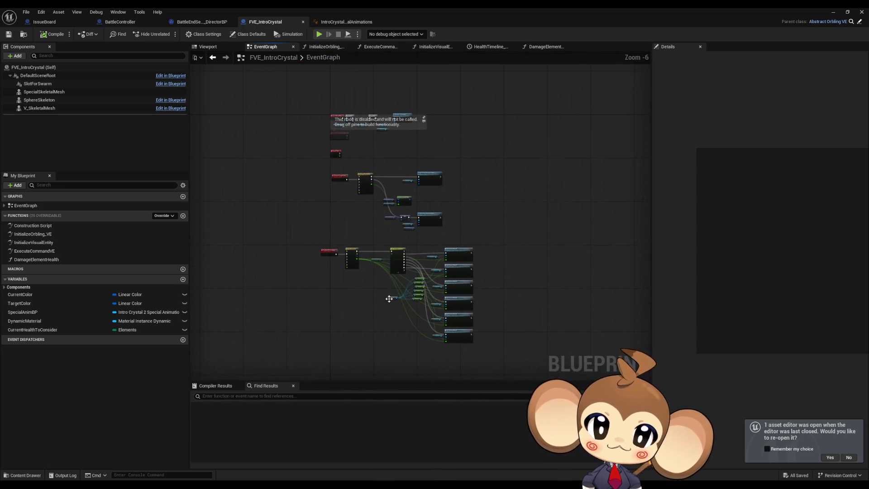
pyautogui.scroll(4, 381, 281)
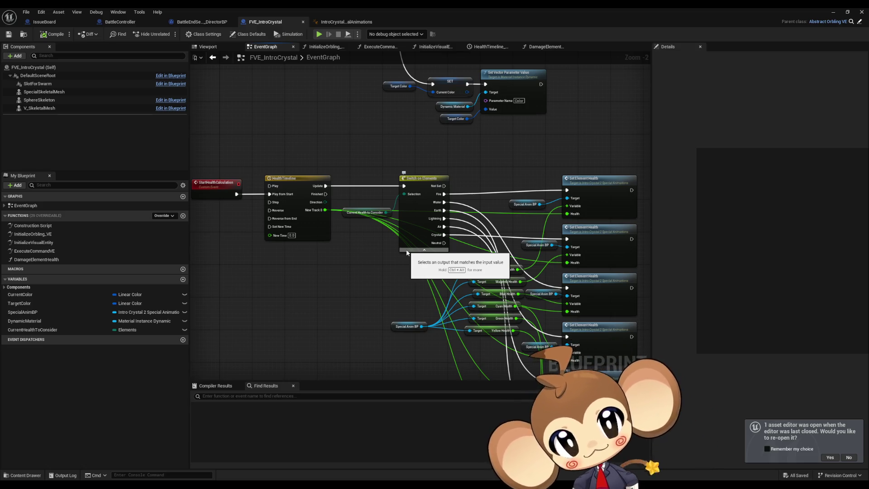
pyautogui.moveTo(609, 113); pyautogui.dragTo(539, 155)
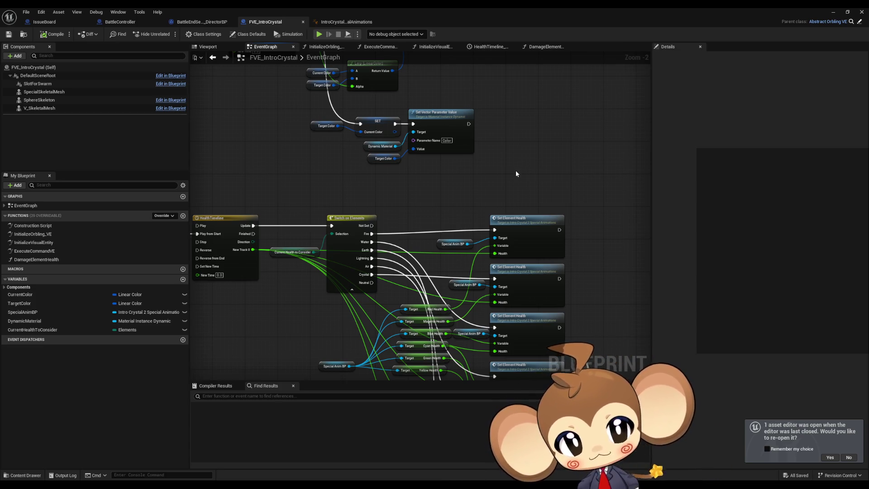
pyautogui.moveTo(569, 201)
pyautogui.mouseDown()
pyautogui.moveTo(570, 136)
pyautogui.moveTo(547, 71)
pyautogui.mouseUp()
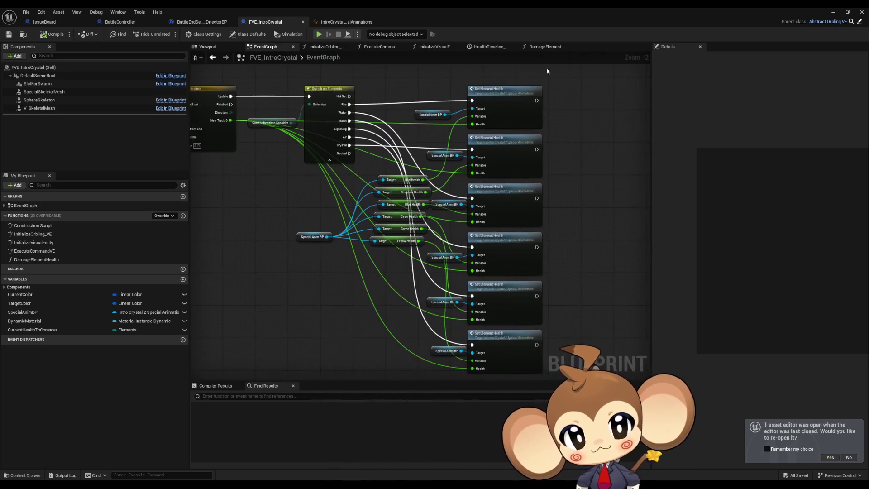
pyautogui.scroll(-1, 547, 71)
pyautogui.moveTo(589, 101); pyautogui.dragTo(566, 134)
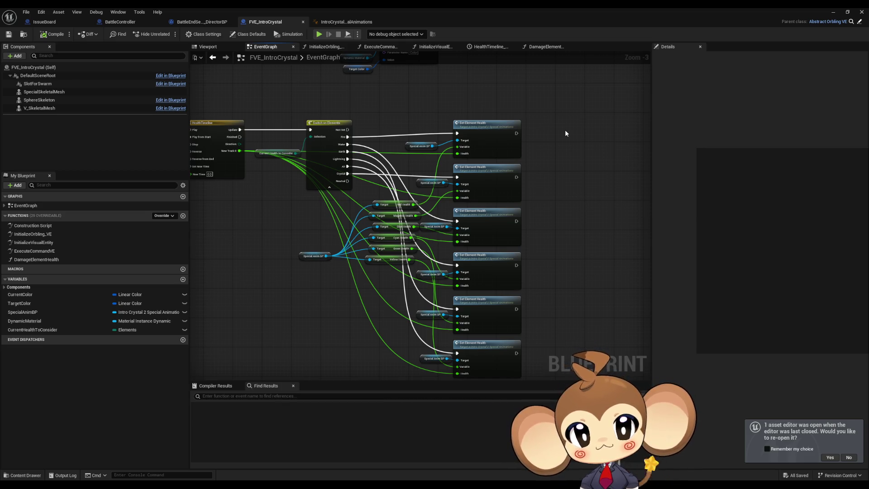
pyautogui.scroll(1, 560, 138)
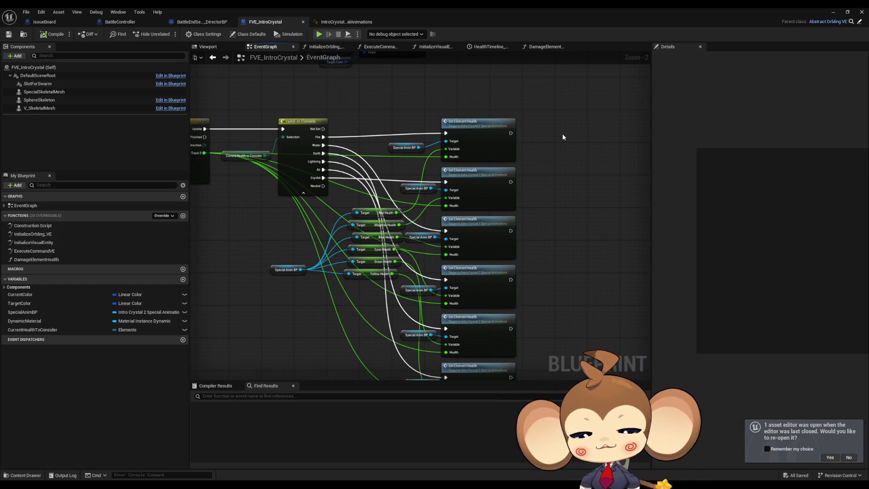
pyautogui.moveTo(280, 148); pyautogui.dragTo(455, 212)
pyautogui.scroll(2, 455, 211)
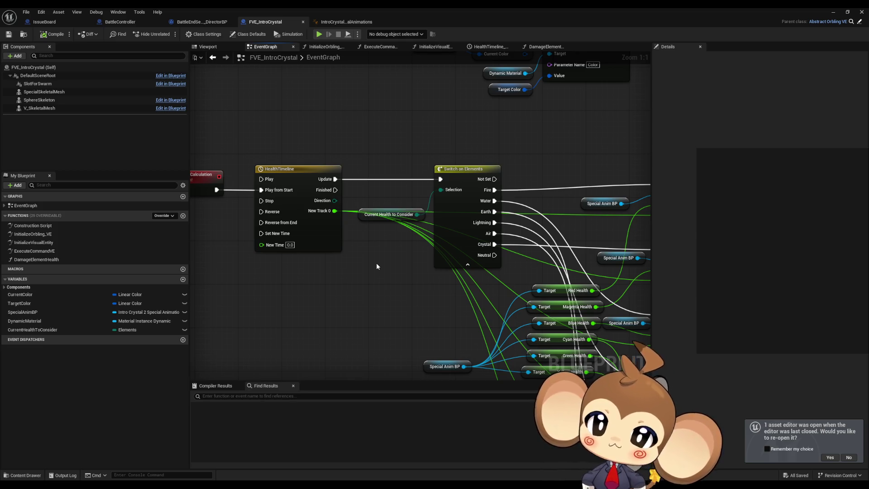
pyautogui.moveTo(376, 266)
pyautogui.mouseDown()
pyautogui.moveTo(366, 216)
pyautogui.moveTo(474, 216)
pyautogui.mouseUp()
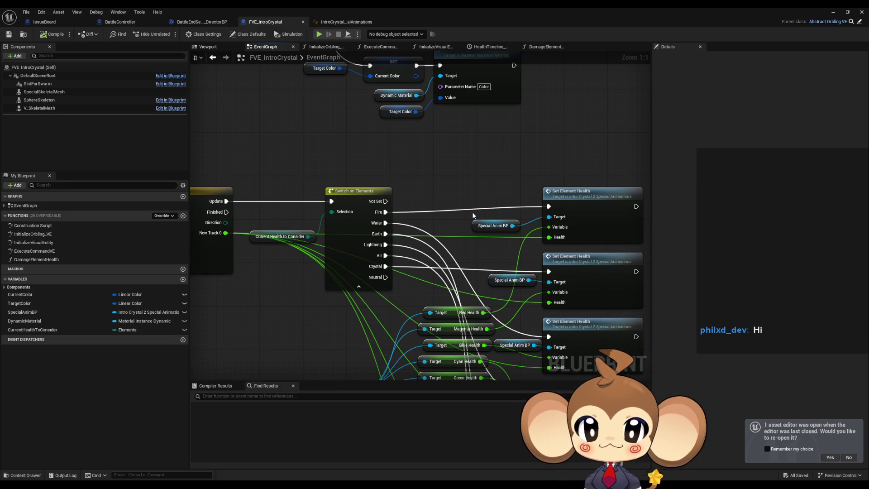
pyautogui.moveTo(435, 192)
pyautogui.mouseDown()
pyautogui.moveTo(438, 207)
pyautogui.moveTo(499, 186)
pyautogui.moveTo(556, 182)
pyautogui.moveTo(529, 167)
pyautogui.mouseUp()
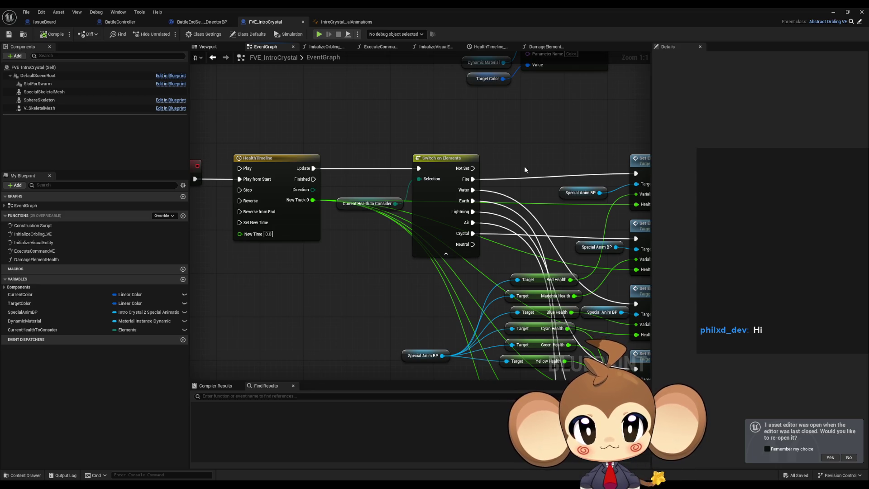
pyautogui.moveTo(574, 165); pyautogui.dragTo(523, 162)
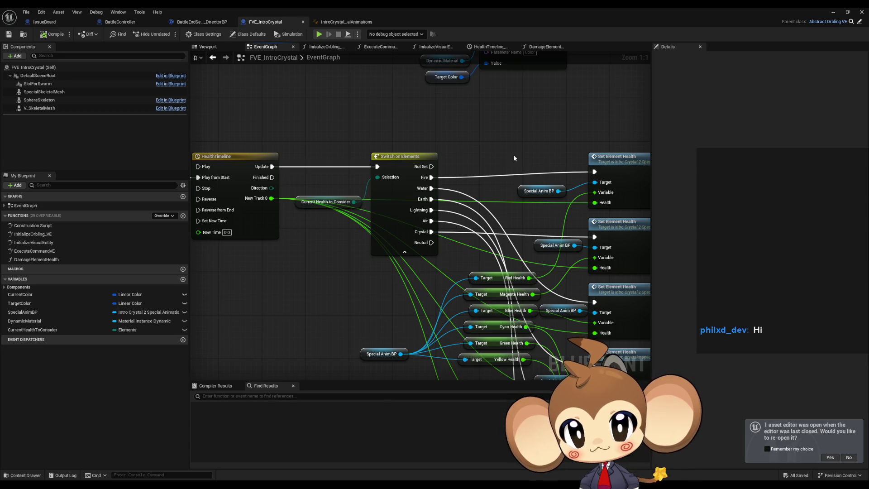
# Step: Inspect the Red Health getter and Special Anim BP node near the health logic
pyautogui.click(516, 279)
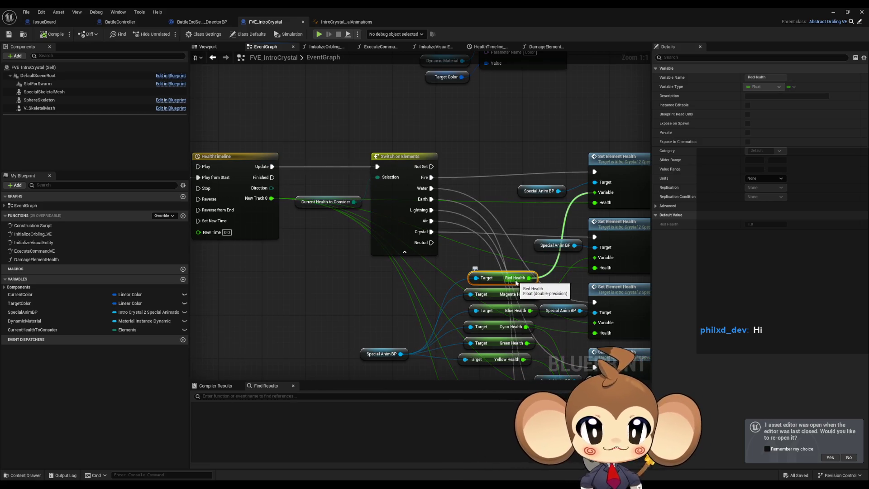
pyautogui.moveTo(306, 268); pyautogui.dragTo(368, 337)
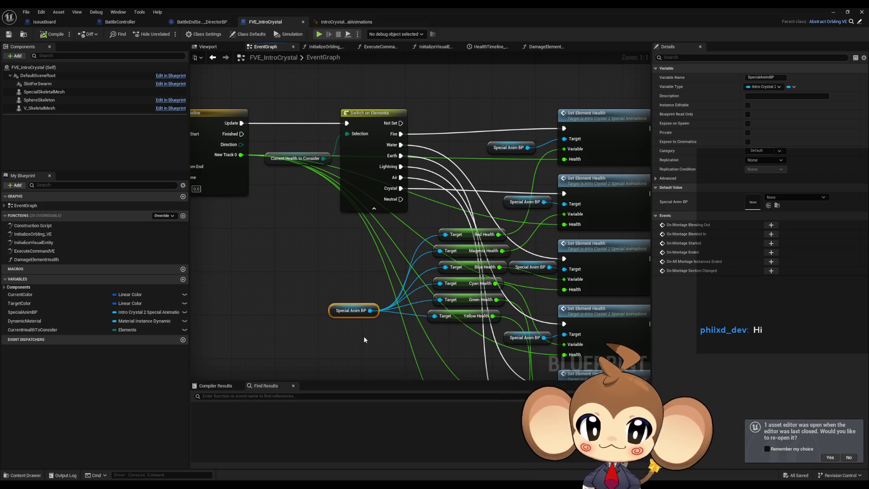
pyautogui.moveTo(352, 323); pyautogui.dragTo(369, 365)
pyautogui.click(494, 282)
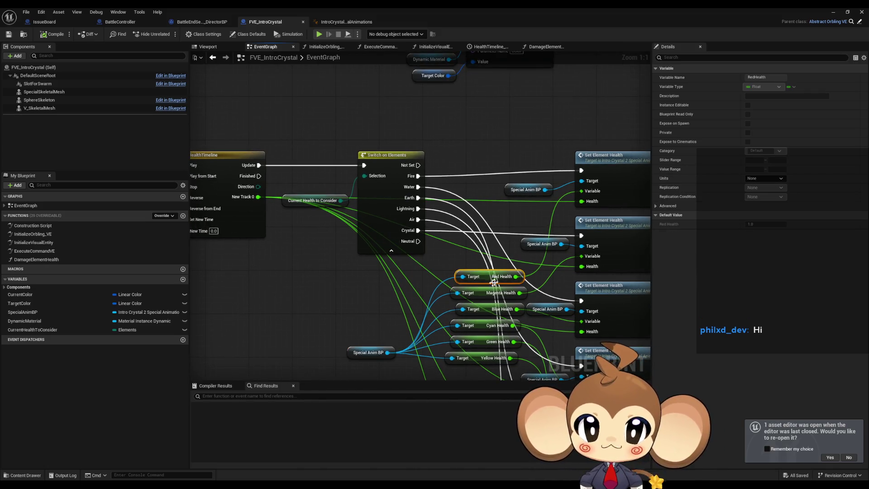
pyautogui.moveTo(289, 300); pyautogui.dragTo(300, 240)
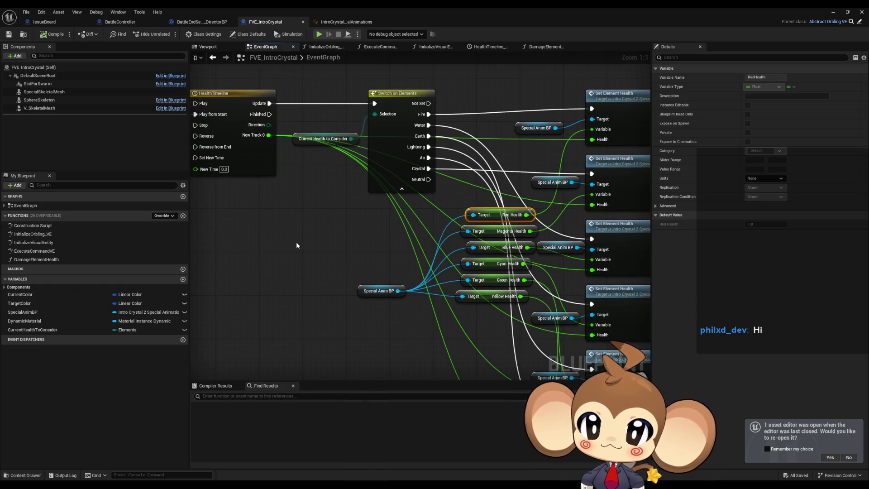
# Step: Place a Current Health to Consider getter and wire it into a new Set Elements Enum (by ref) node
pyautogui.moveTo(31, 329); pyautogui.dragTo(264, 280)
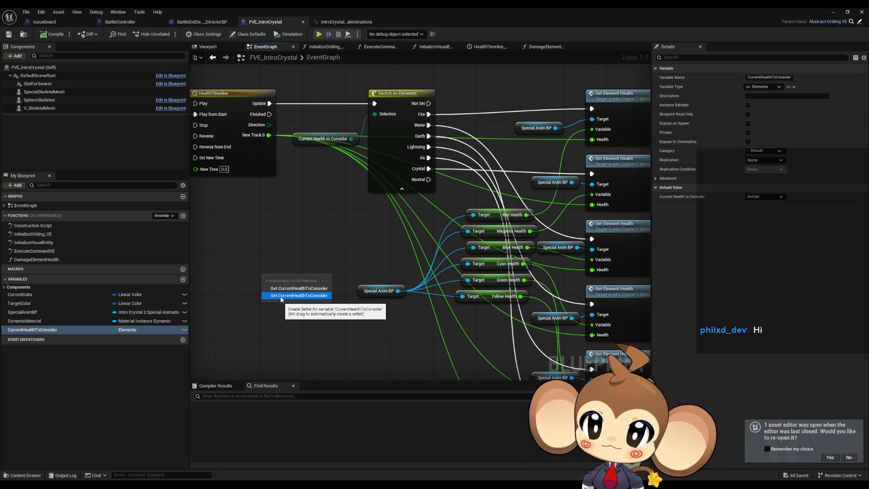
pyautogui.click(297, 289)
pyautogui.moveTo(317, 274); pyautogui.dragTo(322, 302)
pyautogui.write('set ref')
pyautogui.press('Return')
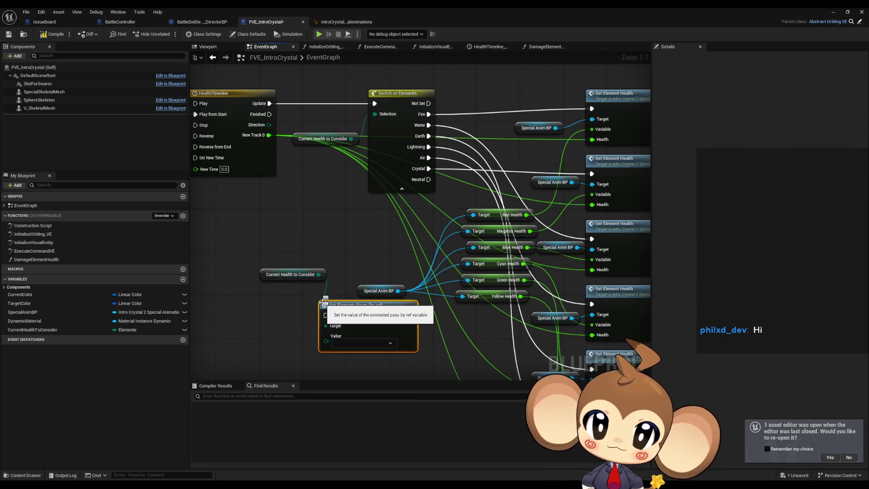
pyautogui.moveTo(294, 275)
pyautogui.mouseDown()
pyautogui.moveTo(257, 277)
pyautogui.moveTo(384, 251)
pyautogui.mouseUp()
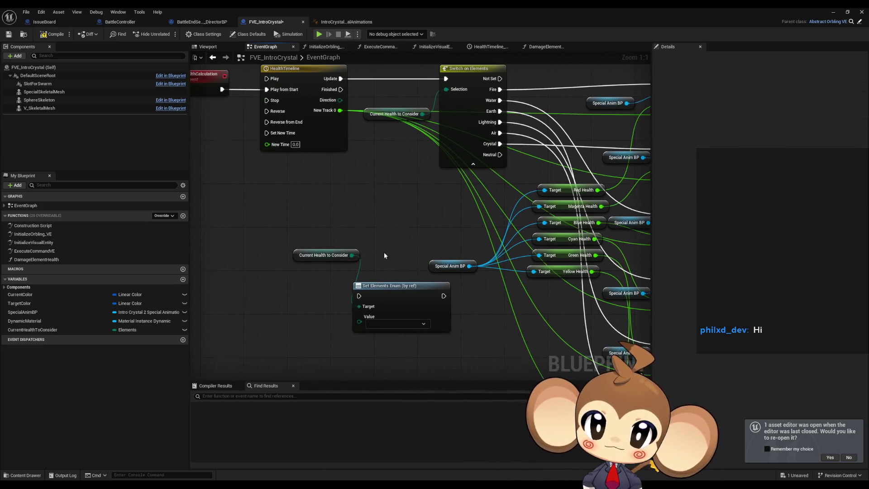
pyautogui.moveTo(303, 258)
pyautogui.mouseDown()
pyautogui.moveTo(286, 280)
pyautogui.moveTo(270, 280)
pyautogui.mouseUp()
pyautogui.click(323, 239)
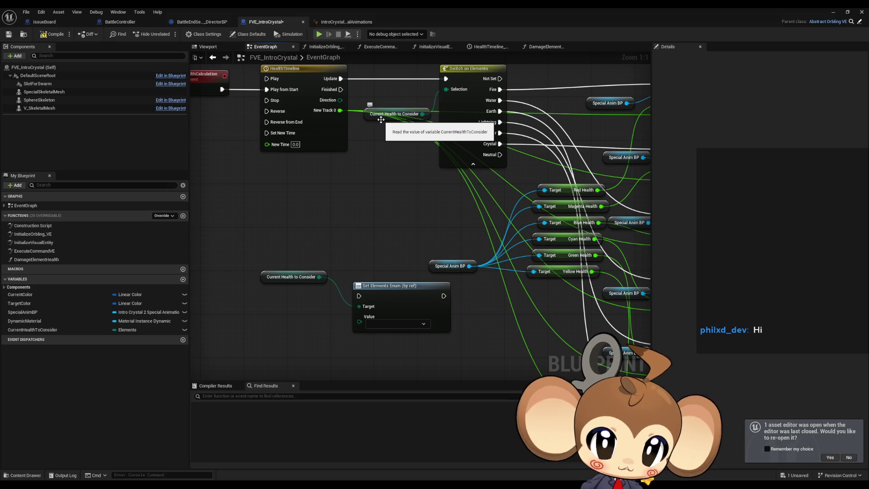
# Step: Review the Set Element Health nodes and Red Health getter around the health logic
pyautogui.moveTo(480, 221)
pyautogui.mouseDown()
pyautogui.moveTo(394, 208)
pyautogui.moveTo(394, 235)
pyautogui.mouseUp()
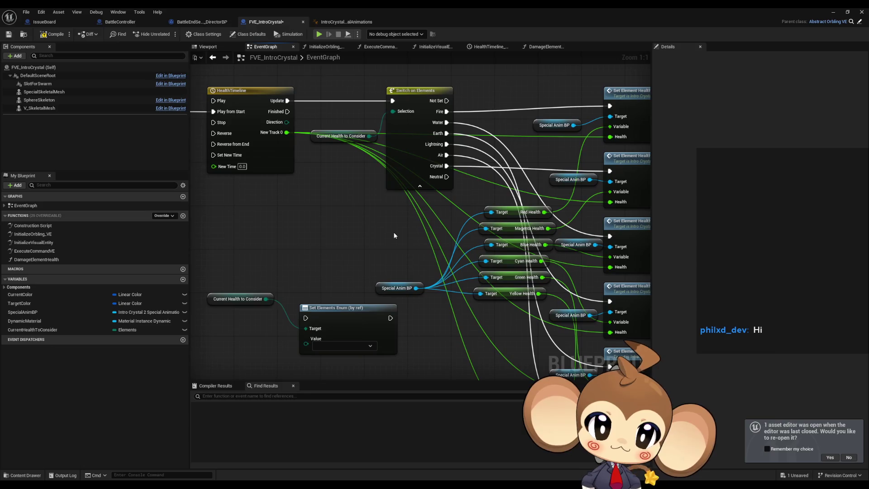
pyautogui.click(520, 211)
pyautogui.moveTo(357, 274); pyautogui.dragTo(403, 210)
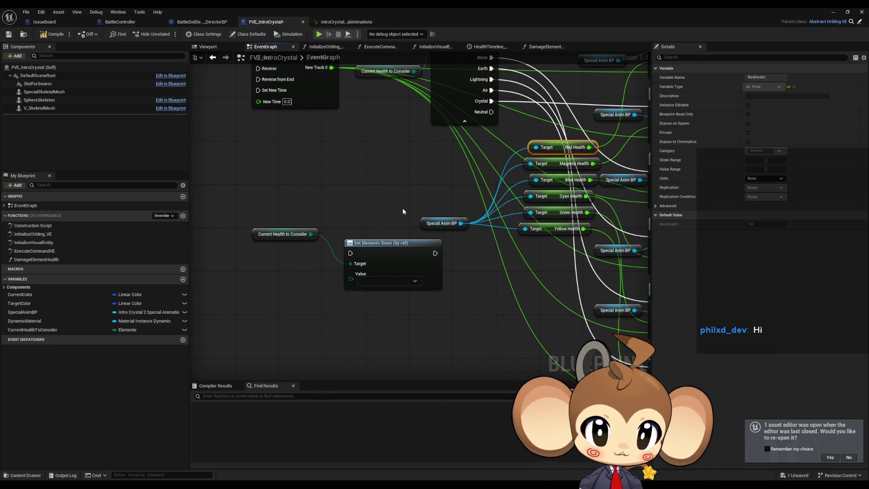
pyautogui.moveTo(403, 207); pyautogui.dragTo(351, 227)
pyautogui.click(623, 93)
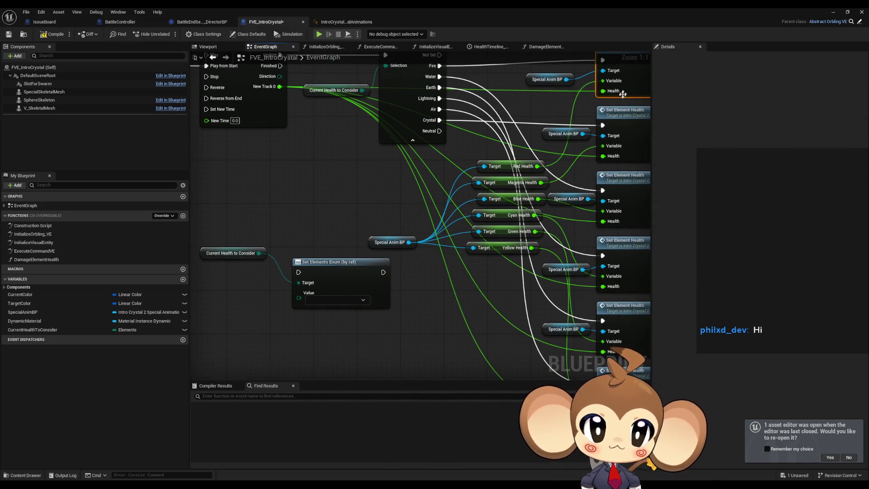
pyautogui.click(311, 212)
pyautogui.moveTo(330, 183); pyautogui.dragTo(328, 198)
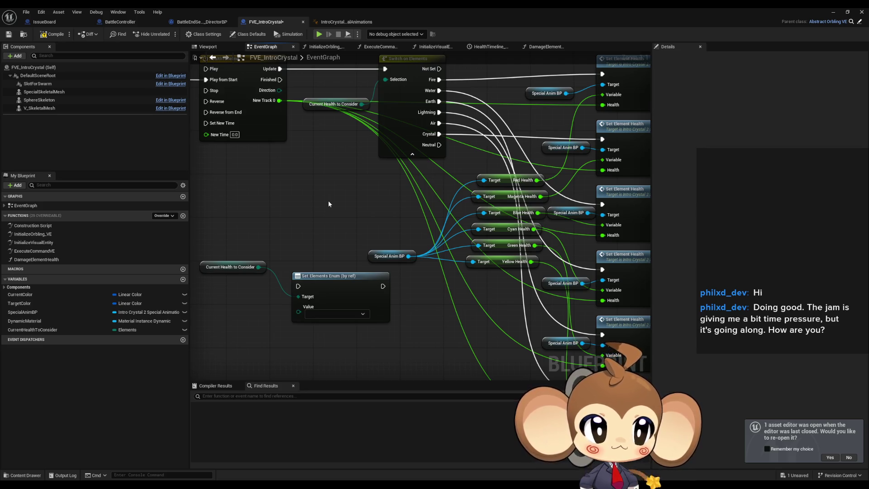
pyautogui.scroll(1, 329, 204)
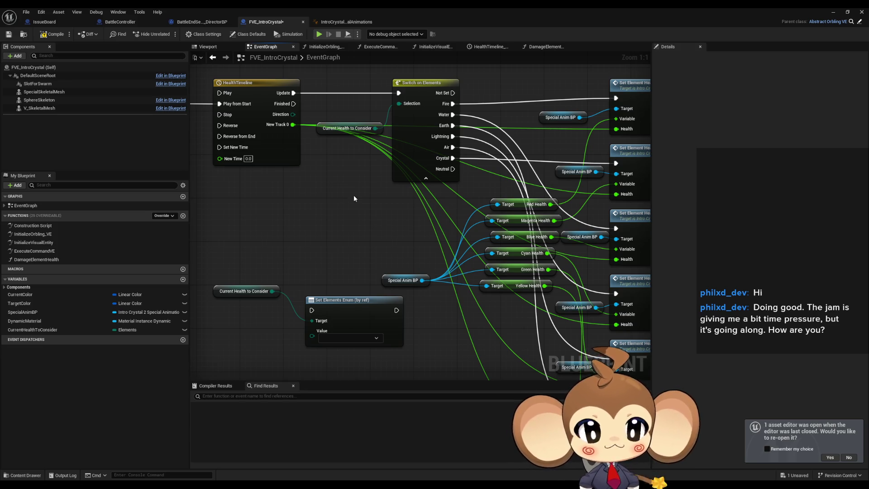
pyautogui.scroll(-1, 369, 243)
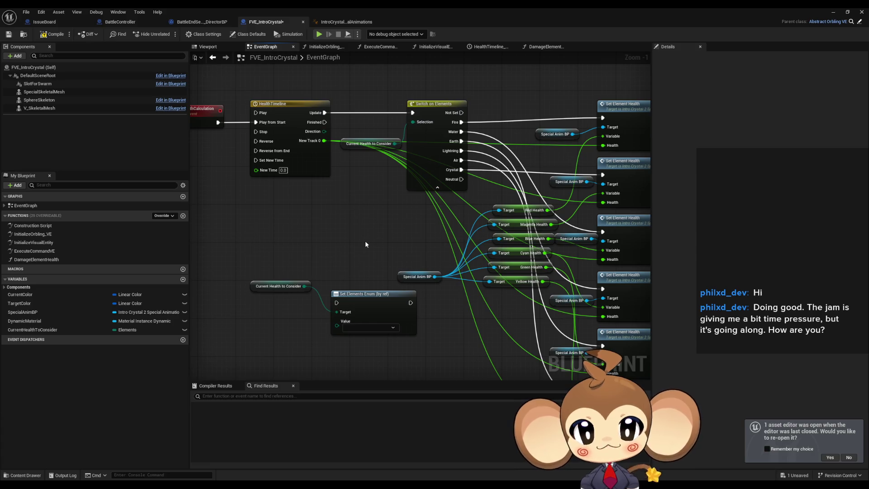
# Step: Delete the loose Current Health to Consider getter and Set Elements Enum node
pyautogui.moveTo(364, 240); pyautogui.dragTo(378, 251)
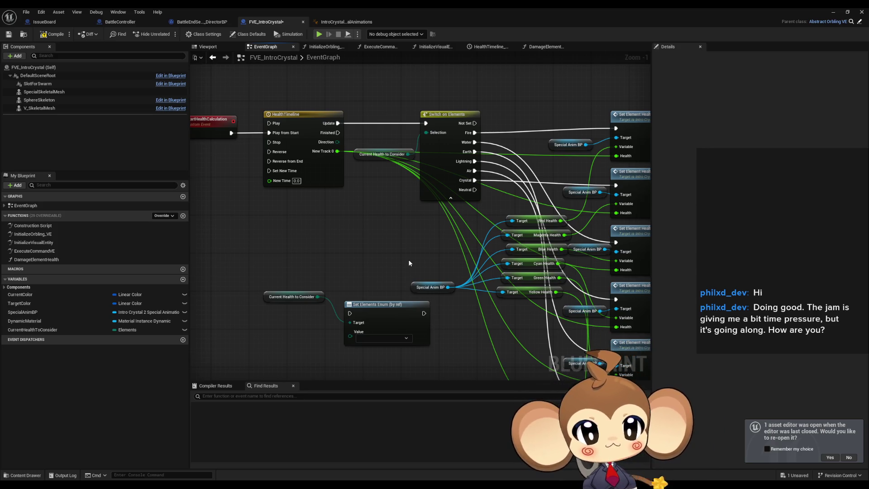
pyautogui.moveTo(398, 265)
pyautogui.mouseDown()
pyautogui.moveTo(387, 268)
pyautogui.moveTo(339, 225)
pyautogui.mouseUp()
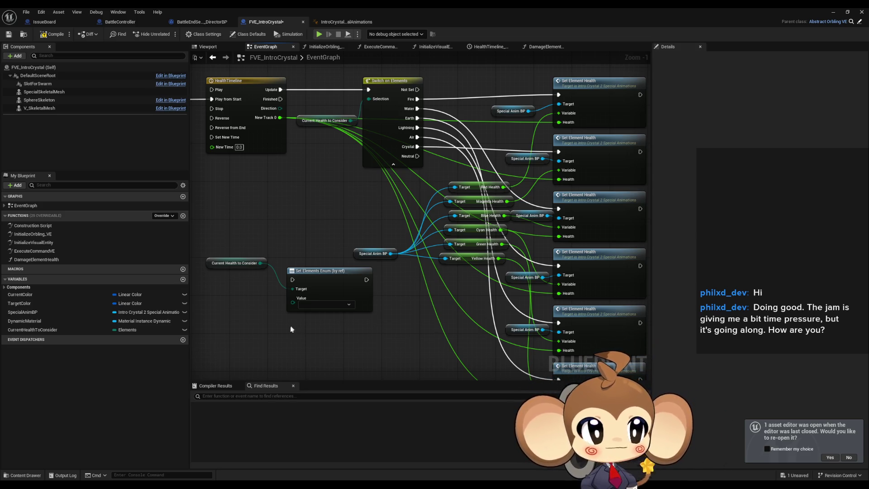
pyautogui.moveTo(322, 306); pyautogui.dragTo(358, 279)
pyautogui.moveTo(252, 212); pyautogui.dragTo(360, 275)
pyautogui.press('Delete')
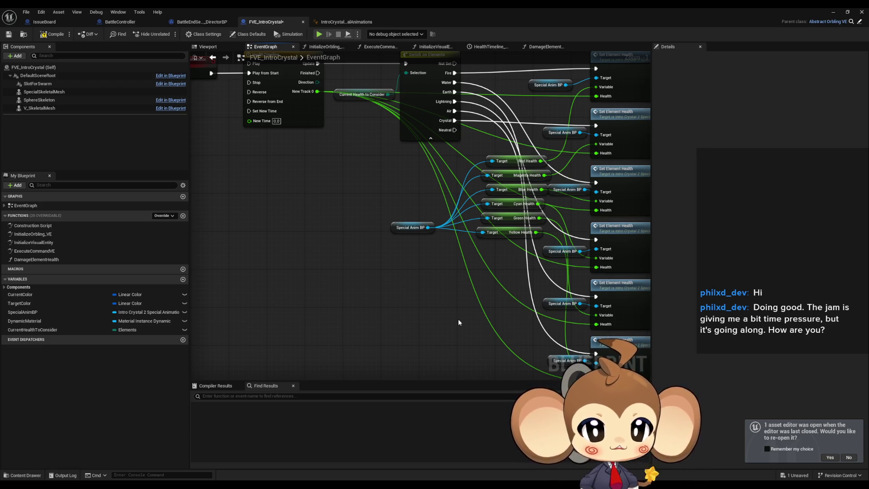
# Step: Select all Set Element Health nodes, then minimize the blueprint editor to the level editor
pyautogui.moveTo(459, 320)
pyautogui.mouseDown()
pyautogui.moveTo(484, 313)
pyautogui.moveTo(382, 304)
pyautogui.moveTo(354, 282)
pyautogui.mouseUp()
pyautogui.moveTo(566, 364); pyautogui.dragTo(515, 90)
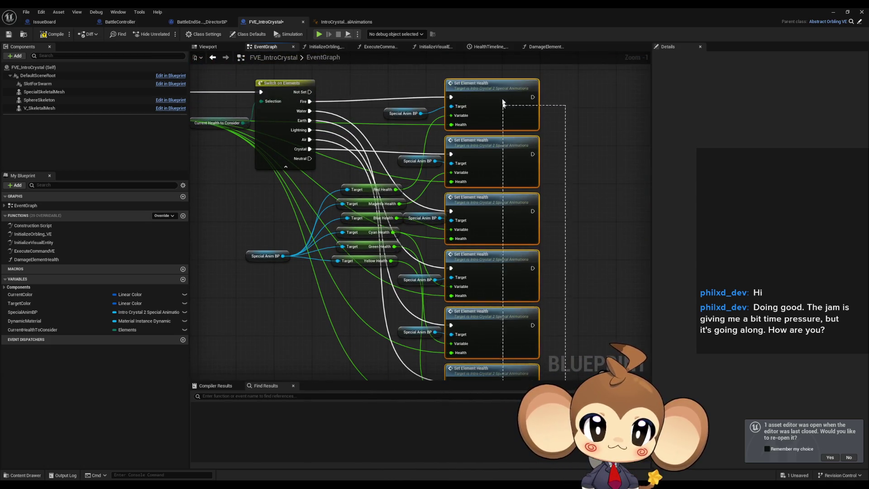
pyautogui.scroll(-3, 278, 237)
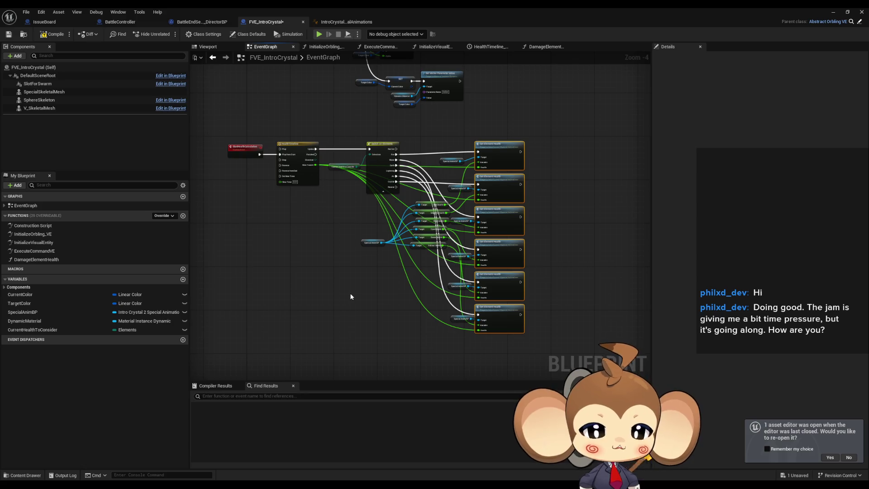
pyautogui.click(829, 12)
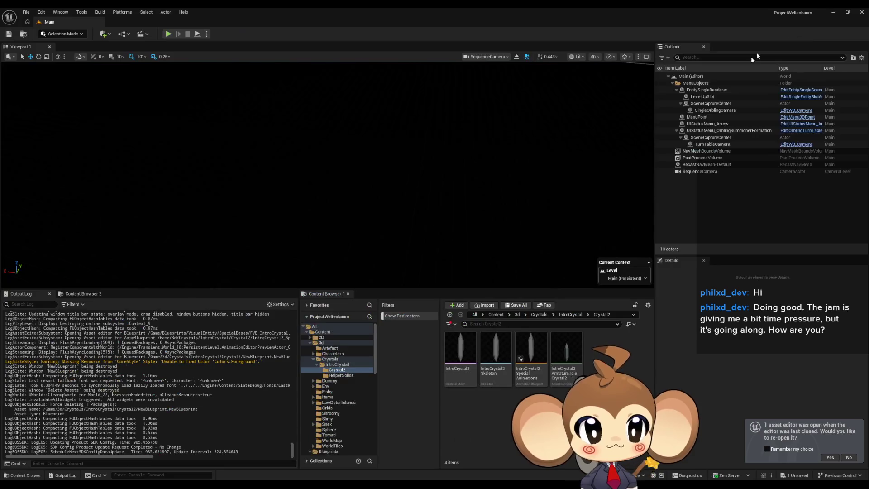
# Step: Browse to Content > Blueprints > HelperFunctions and open TimerWithCommandSignalHelper
pyautogui.click(496, 314)
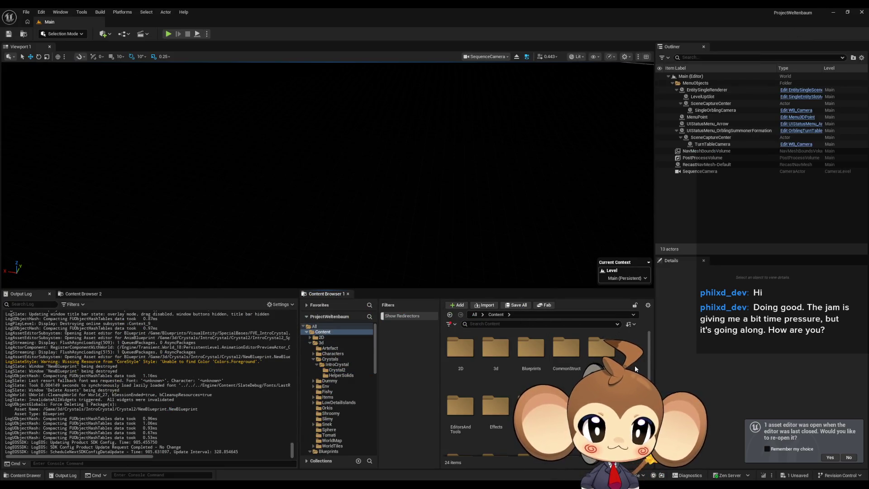
pyautogui.doubleClick(531, 348)
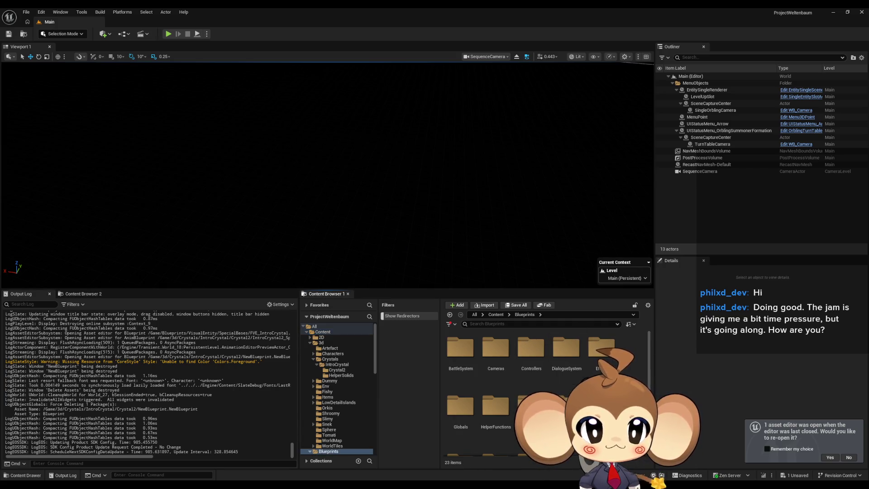
pyautogui.doubleClick(496, 406)
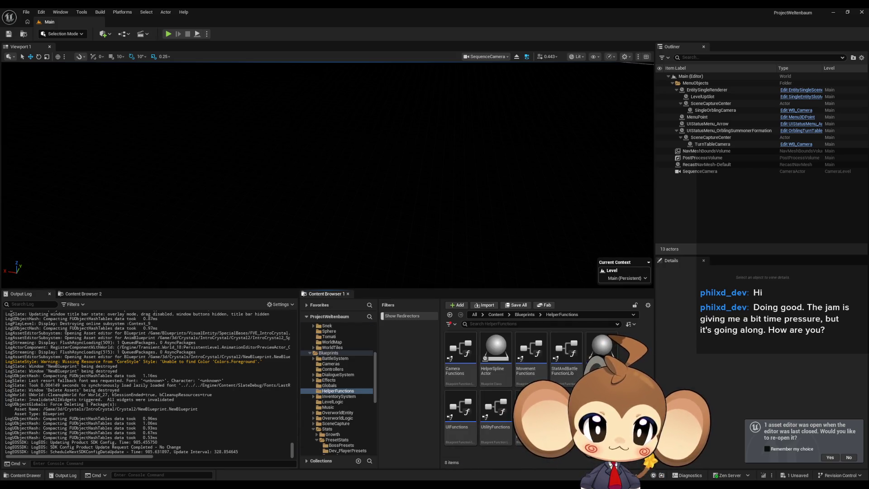
pyautogui.click(496, 356)
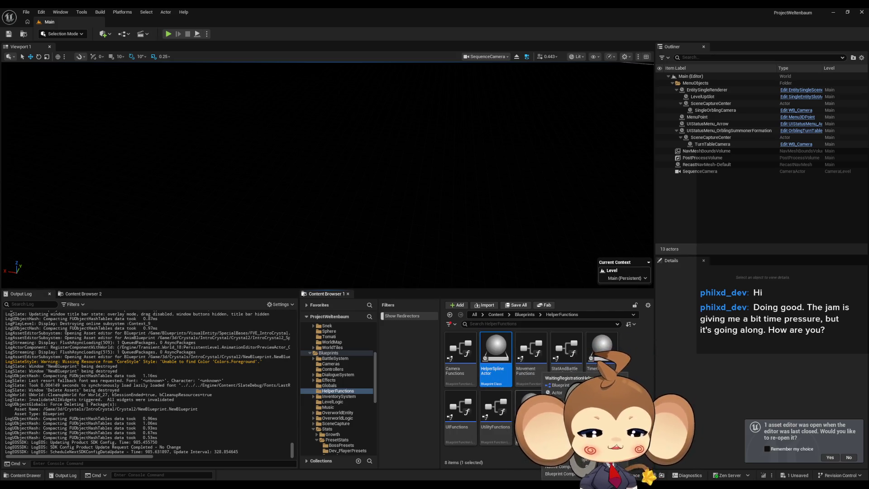
pyautogui.click(529, 401)
pyautogui.click(602, 350)
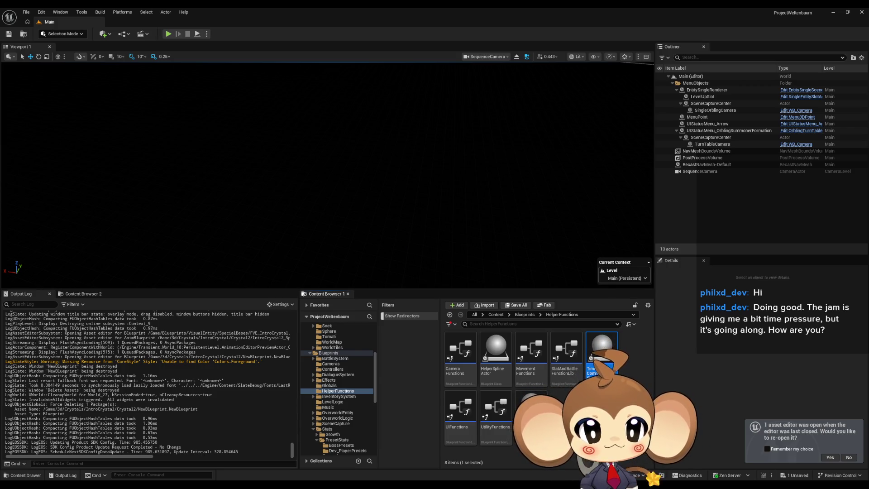
pyautogui.moveTo(603, 355)
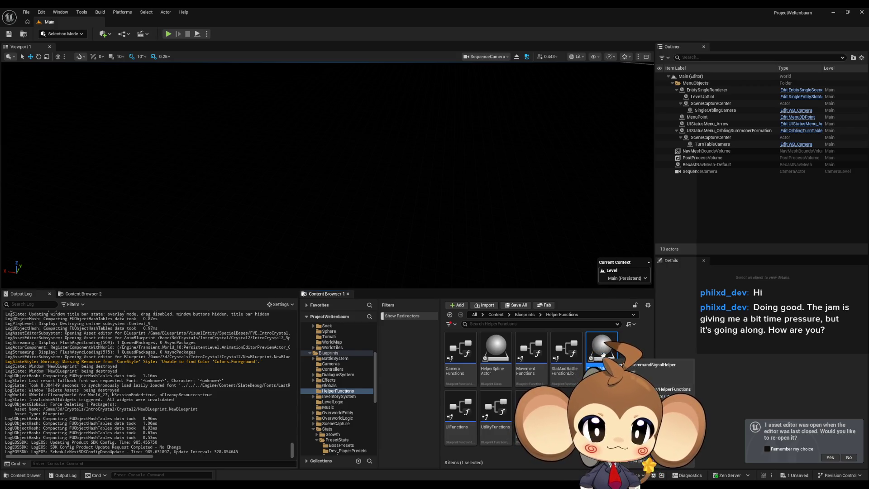
pyautogui.doubleClick(603, 356)
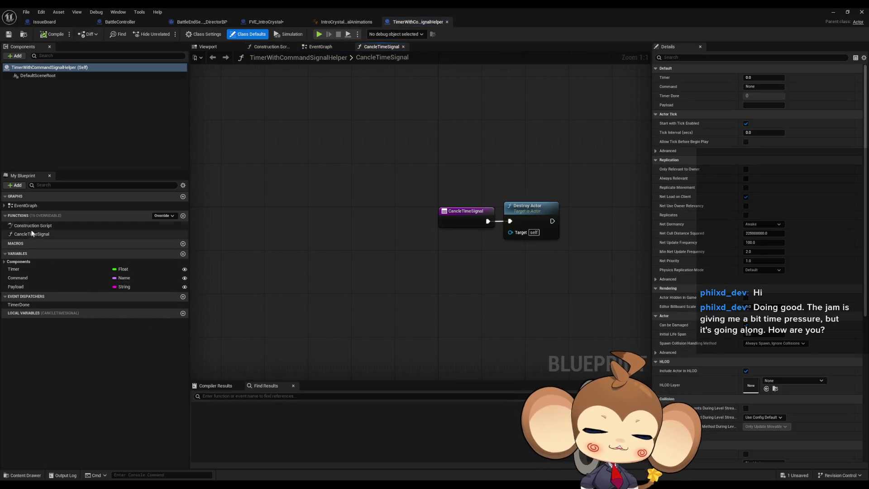
# Step: Open the helper's EventGraph and review its Set Timer by Event, Timer Done and Destroy Actor nodes
pyautogui.click(49, 234)
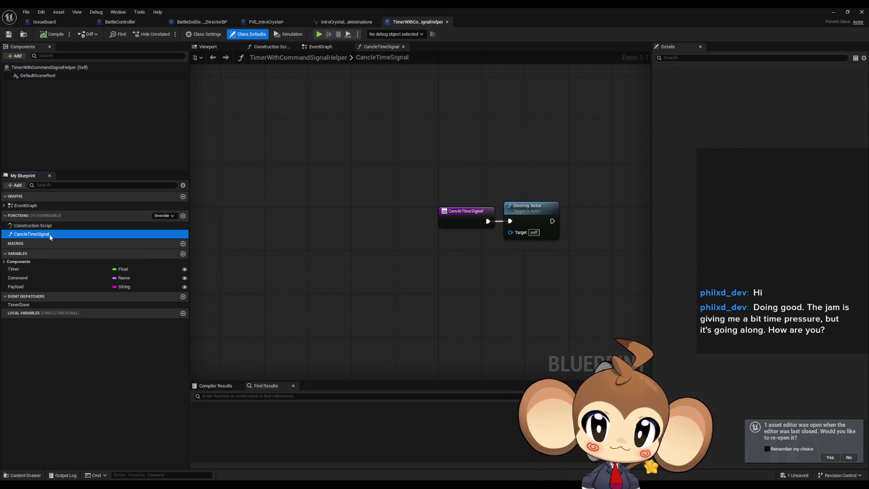
pyautogui.doubleClick(25, 205)
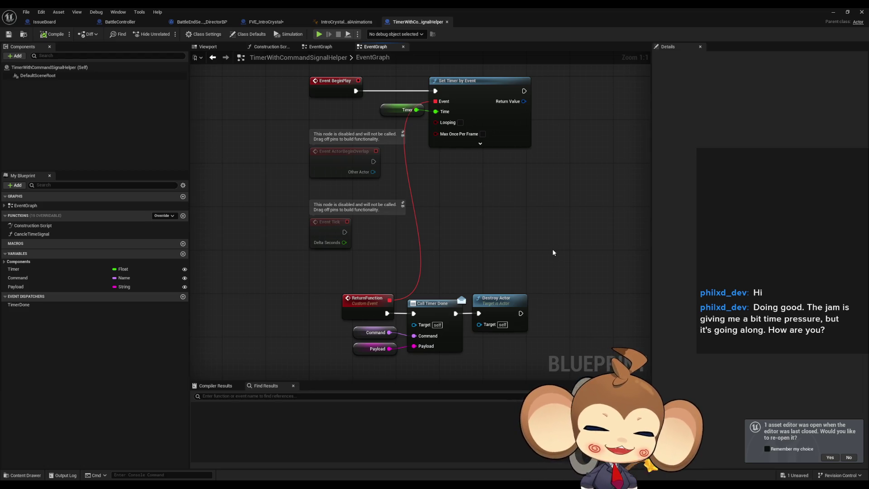
pyautogui.moveTo(553, 237); pyautogui.dragTo(517, 252)
pyautogui.moveTo(514, 221); pyautogui.dragTo(536, 206)
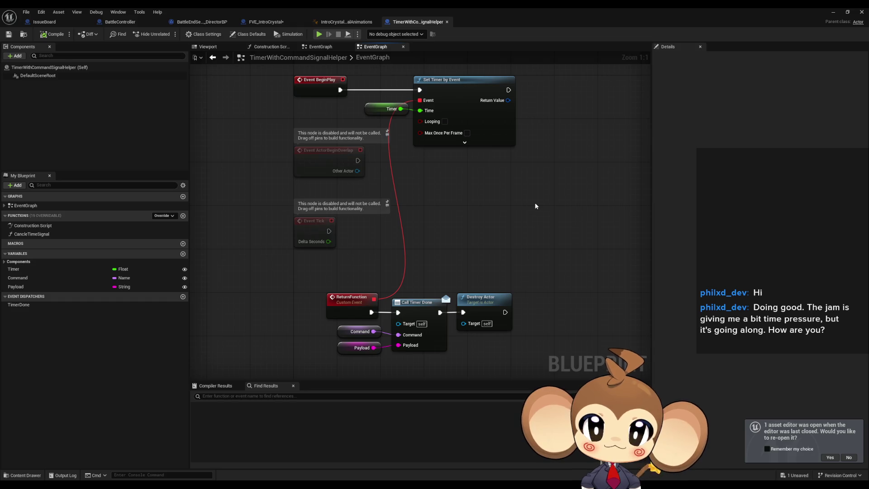
pyautogui.moveTo(536, 206); pyautogui.dragTo(527, 214)
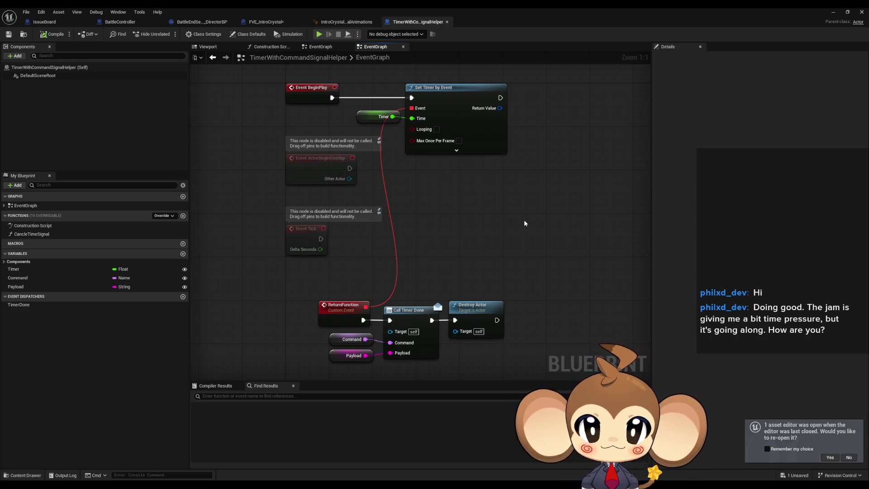
pyautogui.moveTo(525, 223)
pyautogui.mouseDown()
pyautogui.moveTo(515, 198)
pyautogui.moveTo(532, 210)
pyautogui.mouseUp()
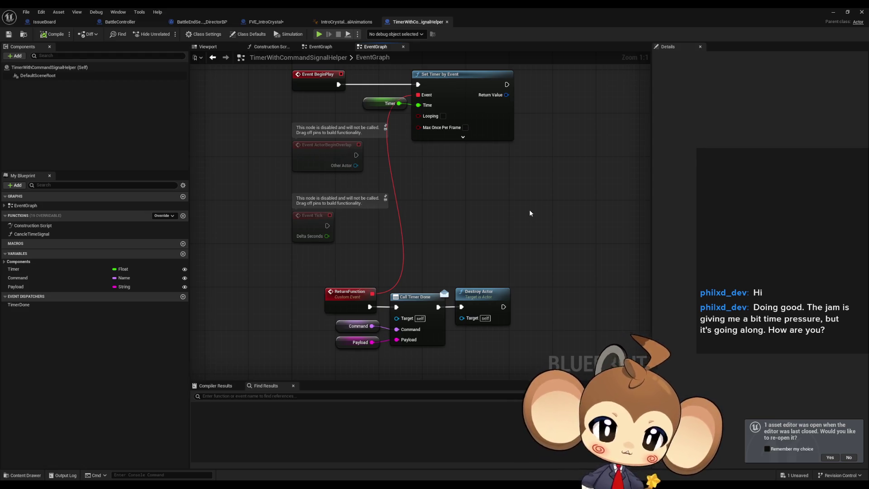
pyautogui.moveTo(539, 160); pyautogui.dragTo(545, 192)
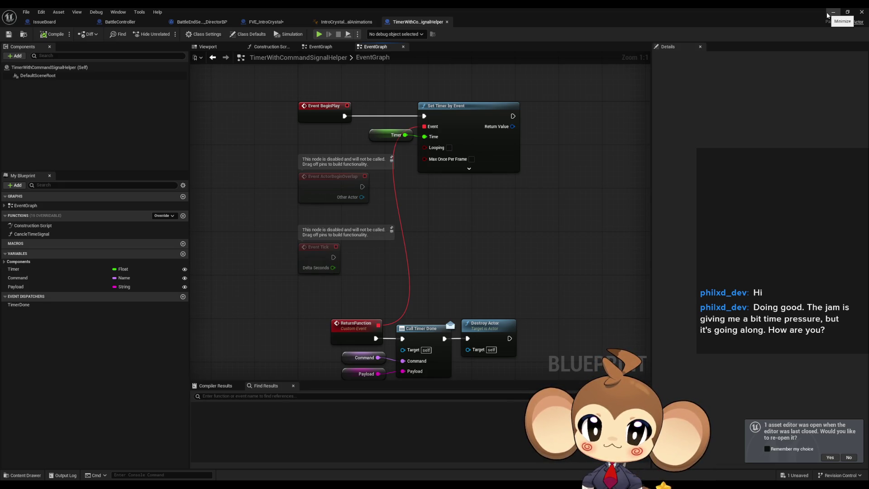
# Step: Create an Actor Blueprint Class named RefrencedFloatTimer in HelperFunctions and open it
pyautogui.click(827, 15)
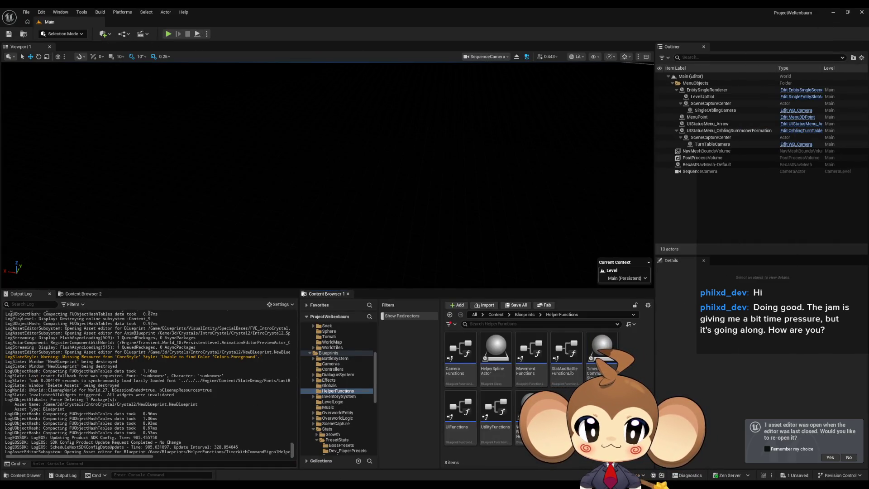
pyautogui.rightClick(593, 408)
pyautogui.press('Escape')
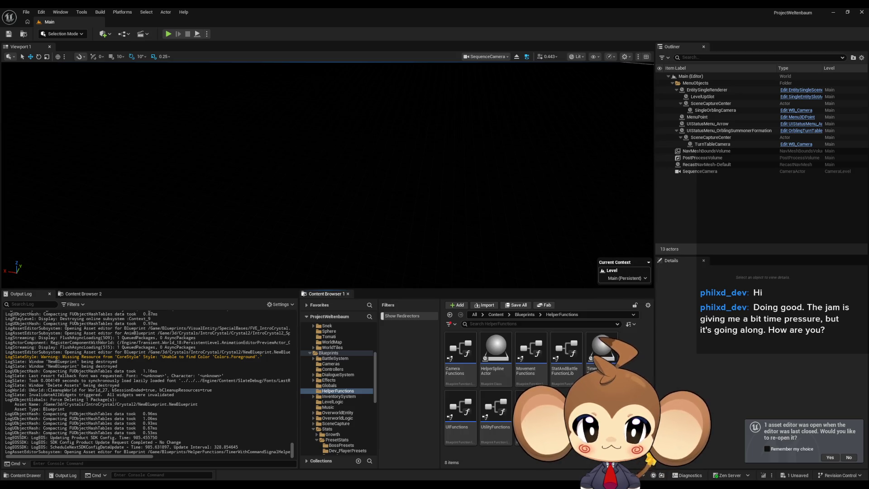
pyautogui.rightClick(578, 398)
pyautogui.moveTo(602, 270)
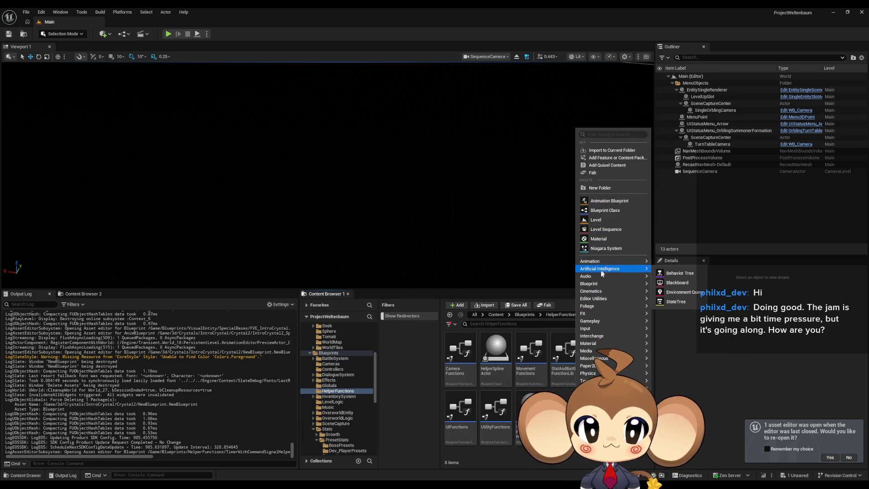
pyautogui.click(681, 290)
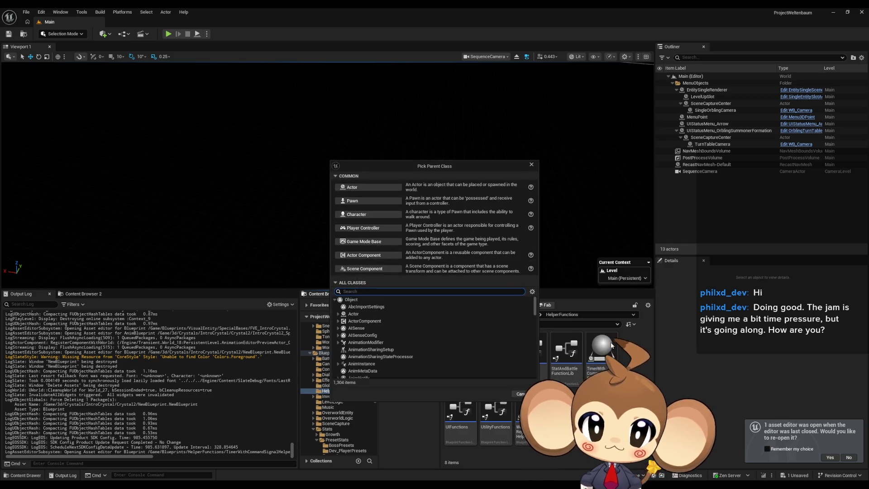
pyautogui.click(383, 187)
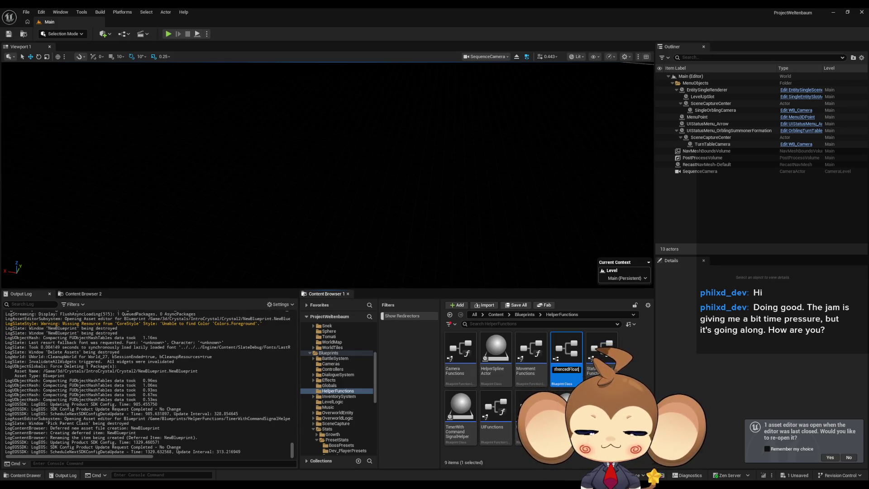
pyautogui.write('mer')
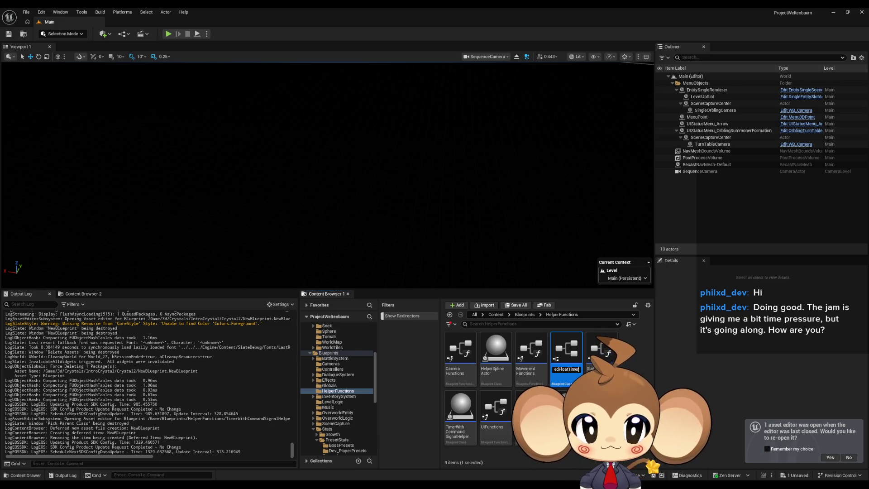
pyautogui.press('Return')
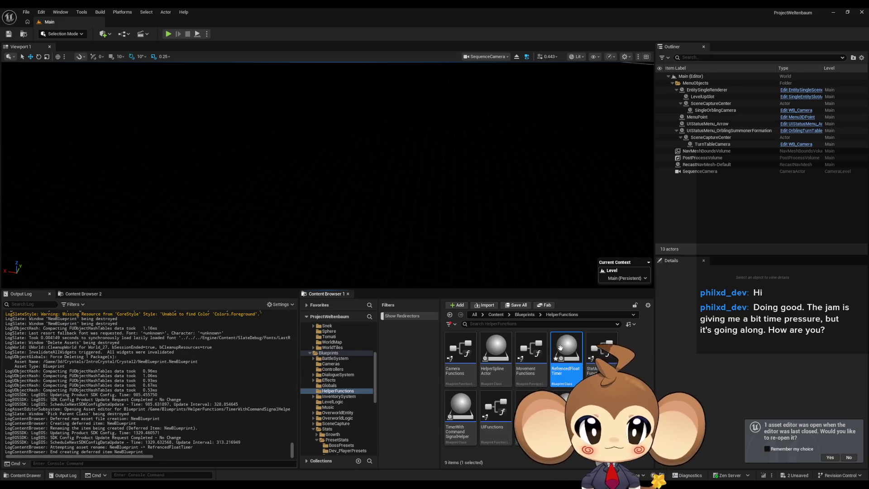
pyautogui.doubleClick(564, 372)
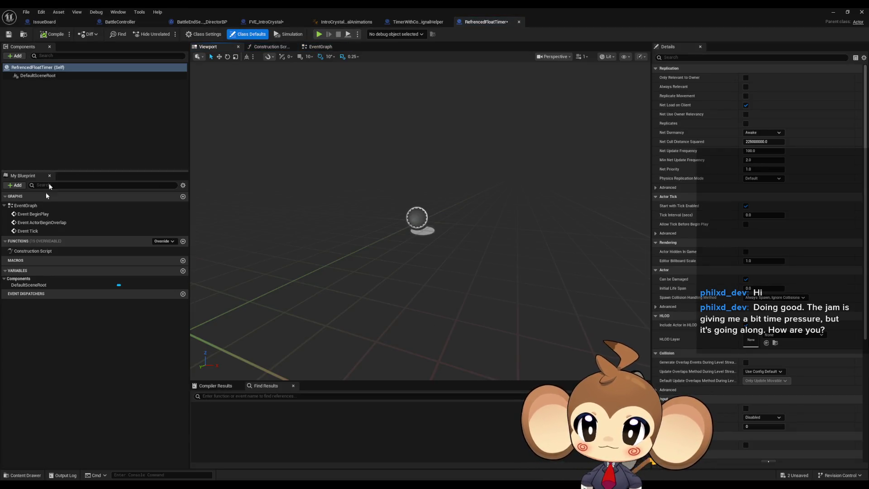
# Step: Add a Timeline node to the RefrencedFloatTimer EventGraph
pyautogui.doubleClick(28, 231)
pyautogui.click(361, 290)
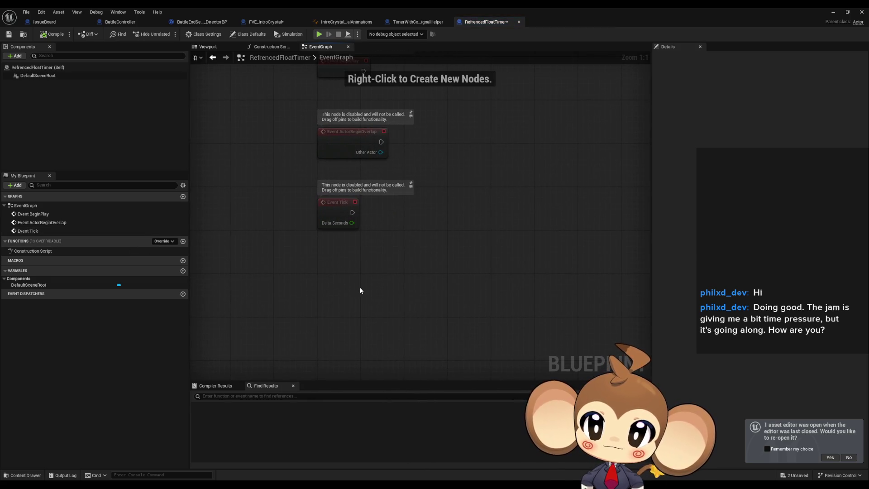
pyautogui.rightClick(338, 339)
pyautogui.write('timeline')
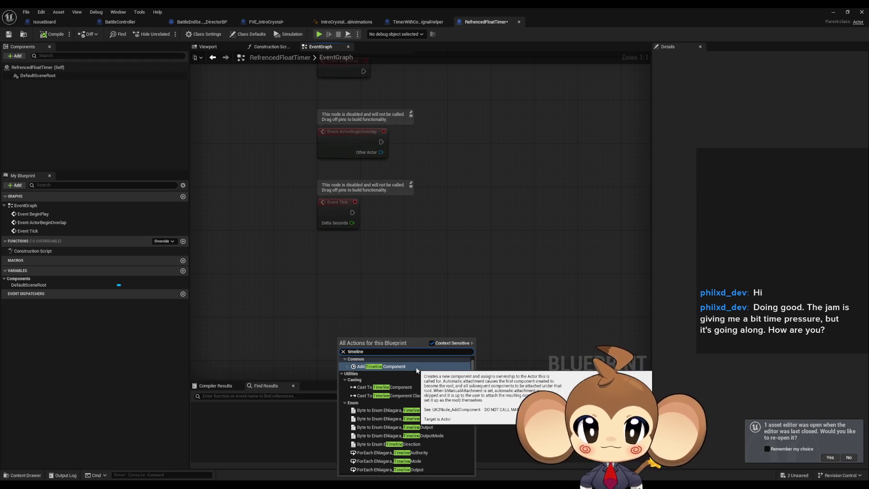
pyautogui.click(398, 367)
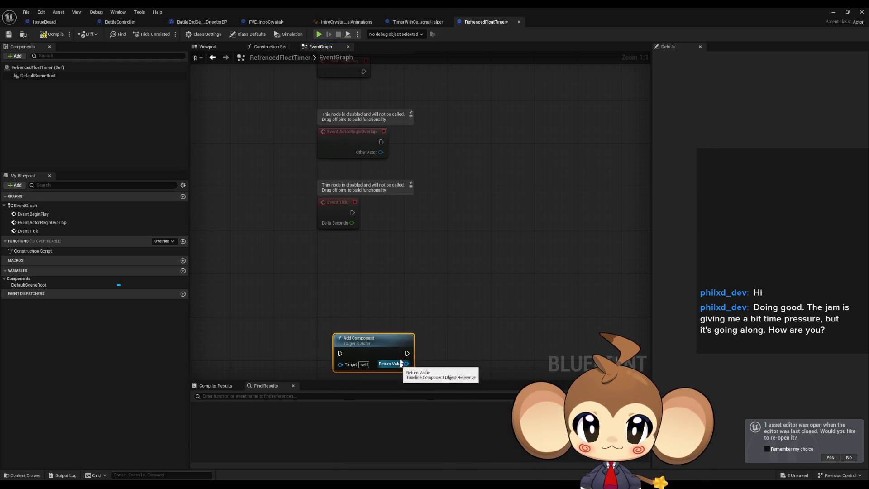
pyautogui.hotkey('ctrl', 'z')
pyautogui.rightClick(403, 317)
pyautogui.write('timeline')
pyautogui.scroll(-10, 427, 450)
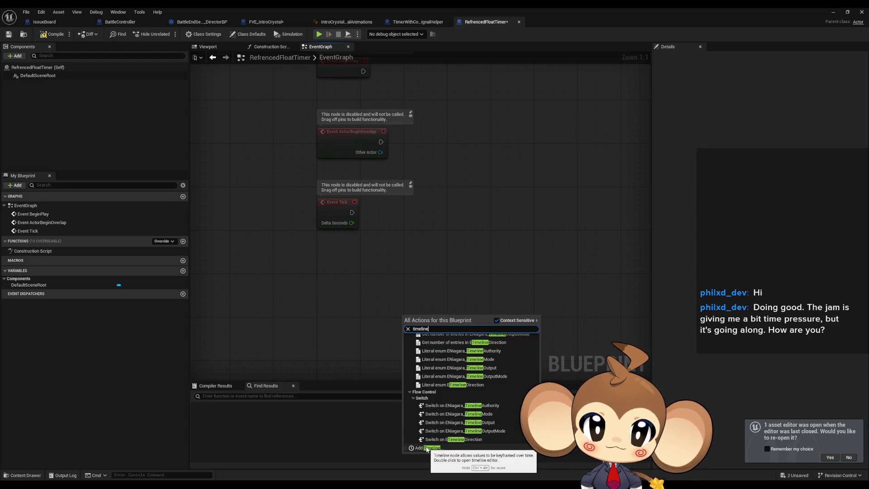
pyautogui.click(427, 449)
pyautogui.press('Return')
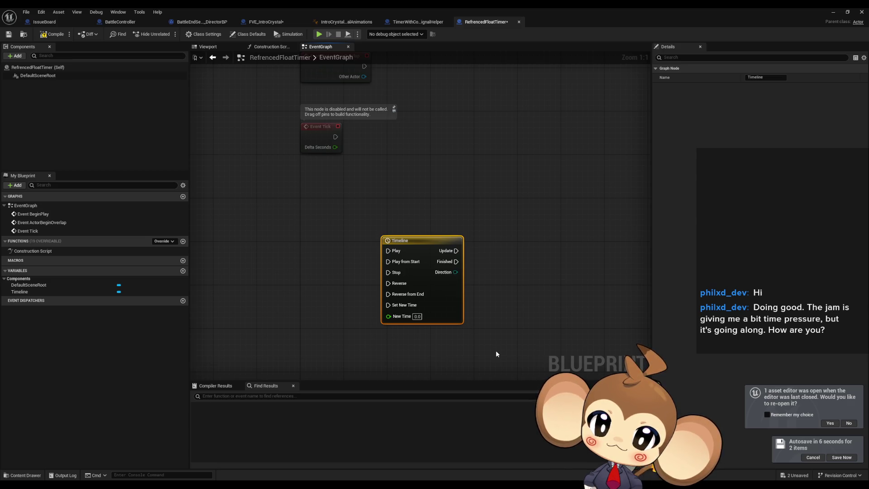
# Step: Add a Float variable named NewVar, then compile and save the blueprint
pyautogui.click(183, 270)
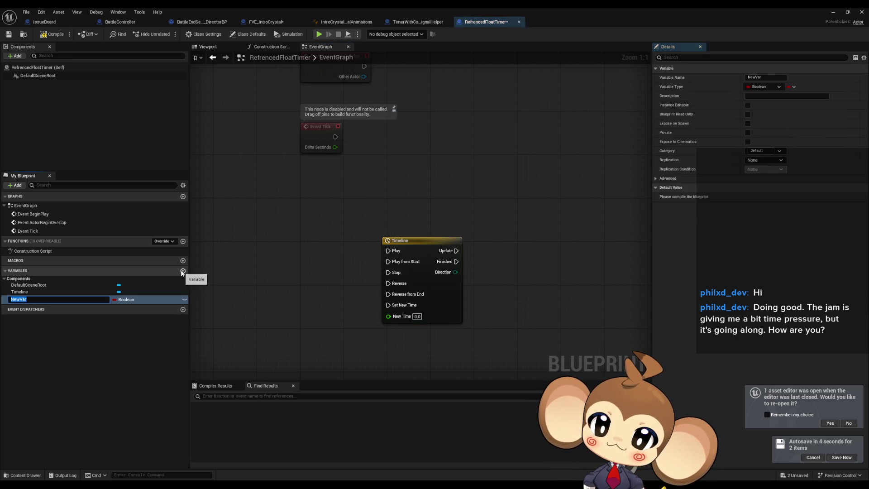
pyautogui.click(128, 300)
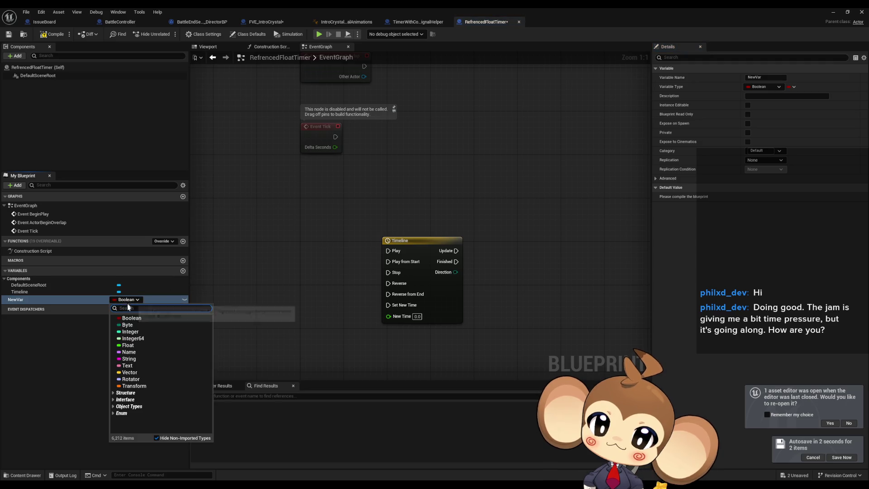
pyautogui.click(136, 344)
pyautogui.moveTo(52, 301)
pyautogui.mouseDown()
pyautogui.moveTo(232, 260)
pyautogui.moveTo(478, 183)
pyautogui.moveTo(248, 227)
pyautogui.mouseUp()
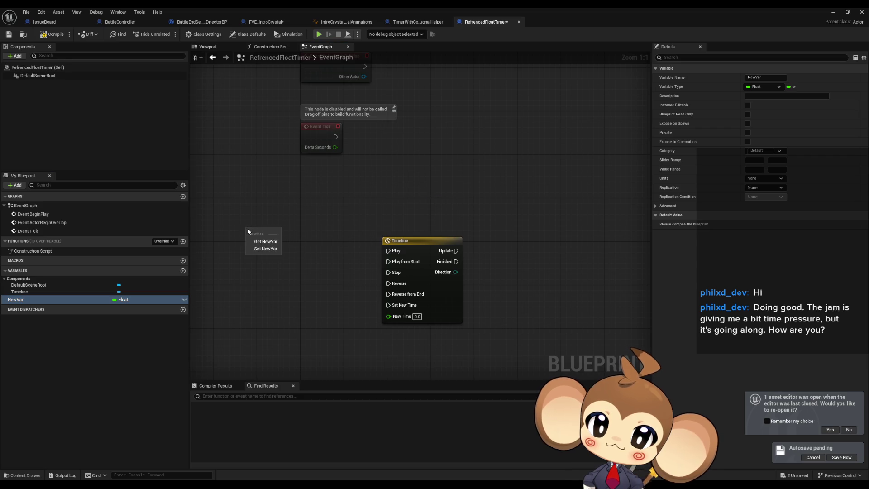
pyautogui.click(299, 208)
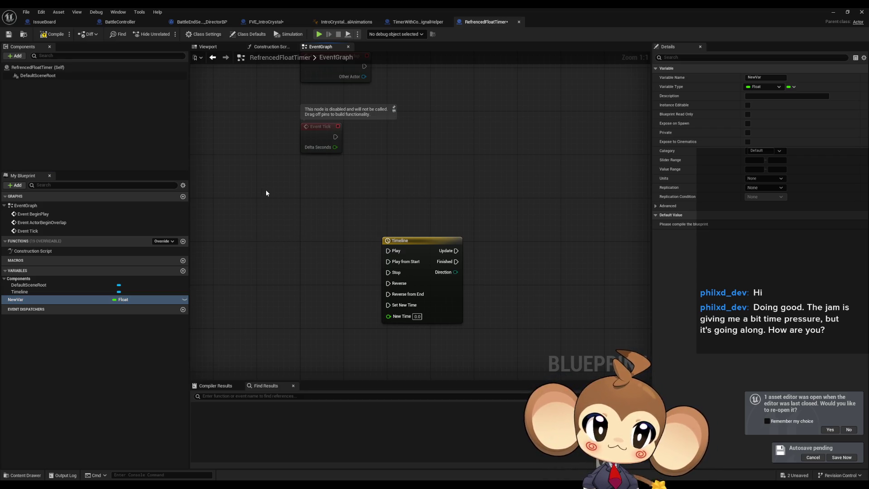
pyautogui.hotkey('ctrl', 's')
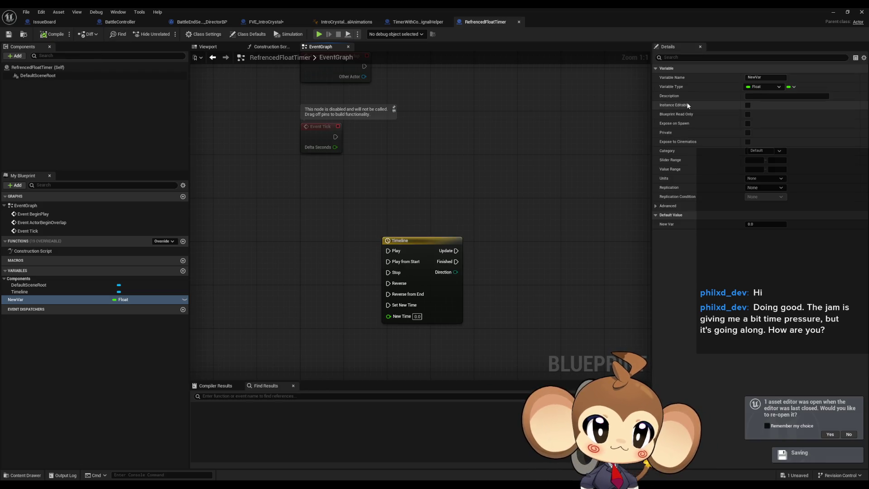
pyautogui.click(682, 206)
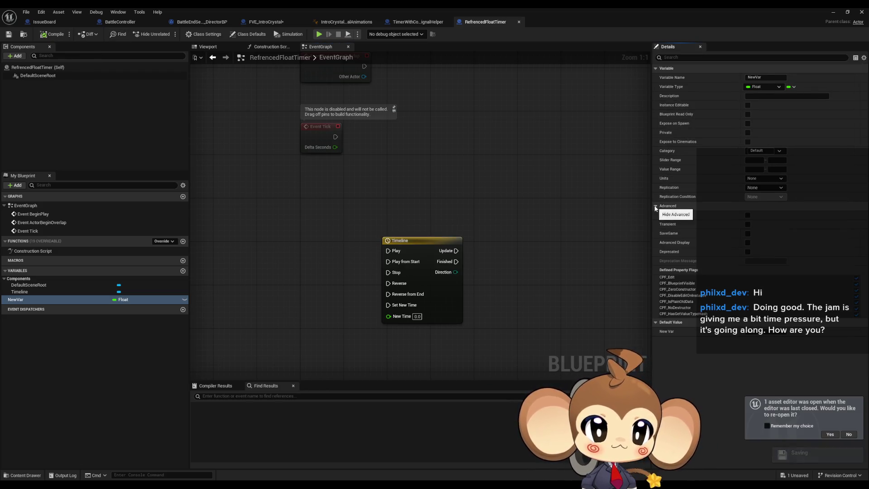
pyautogui.moveTo(679, 217)
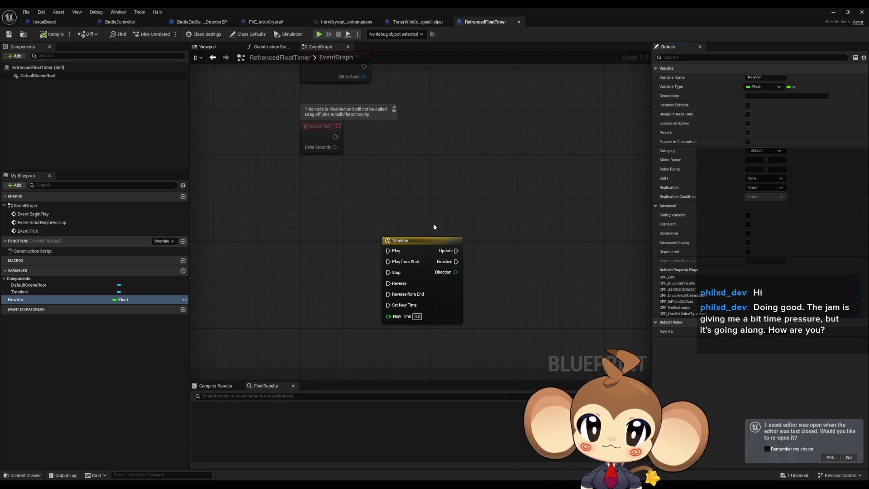
pyautogui.click(448, 243)
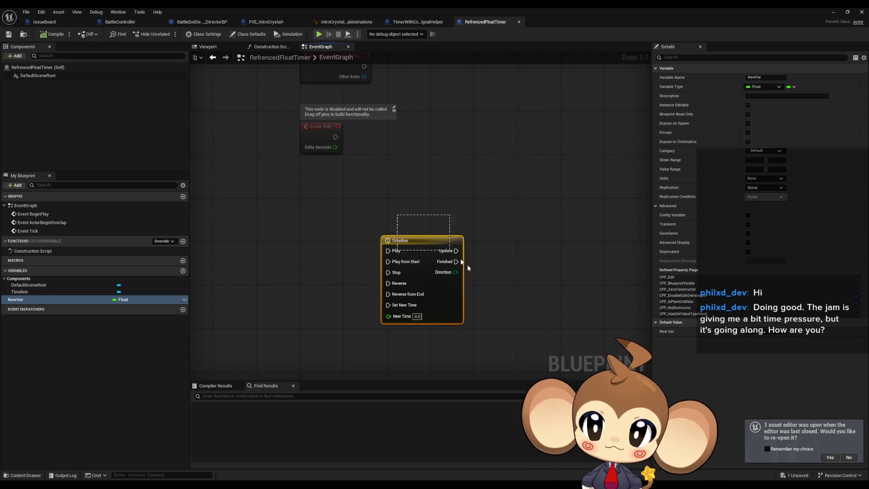
pyautogui.click(307, 263)
pyautogui.click(426, 22)
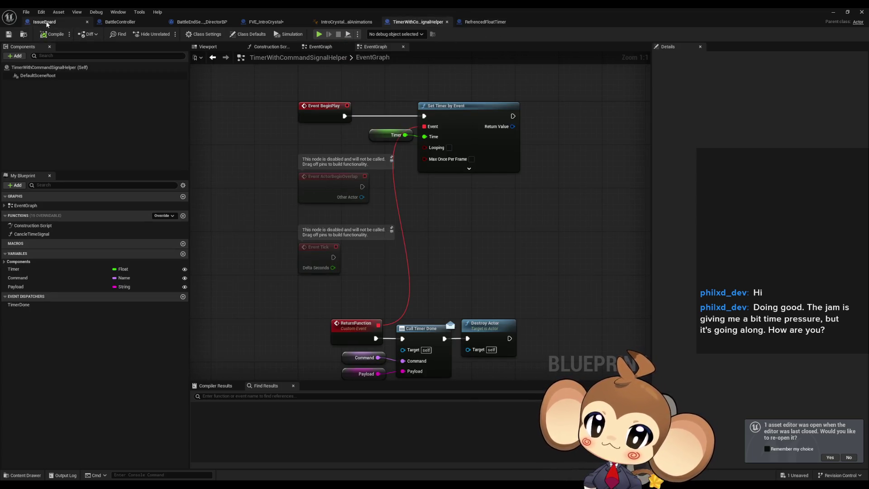
# Step: Browse the BattleController and FVE_IntroCrystal graphs, then close the RefrencedFloatTimer tab
pyautogui.click(120, 22)
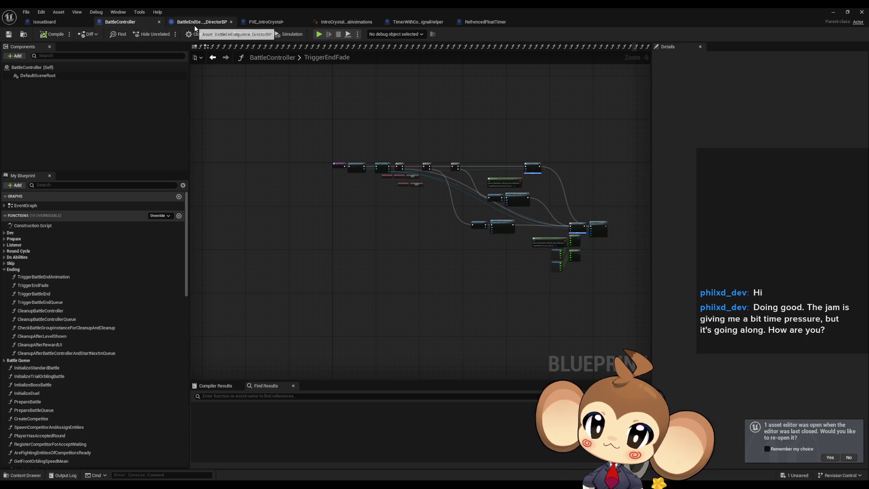
pyautogui.click(266, 22)
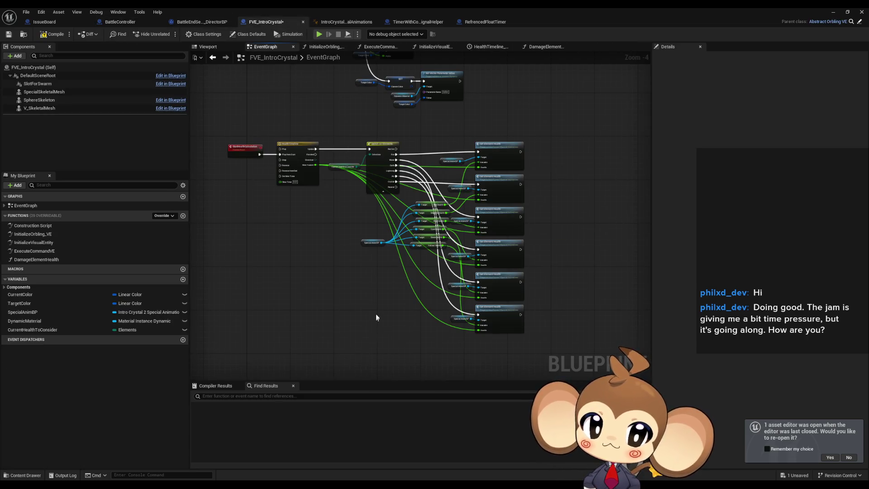
pyautogui.scroll(-2, 375, 314)
pyautogui.scroll(5, 451, 317)
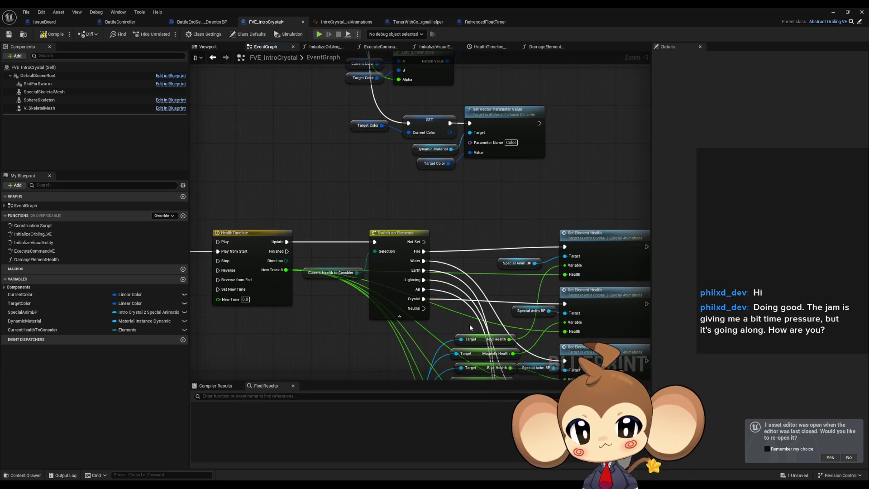
pyautogui.scroll(-2, 503, 260)
pyautogui.moveTo(503, 260); pyautogui.dragTo(494, 286)
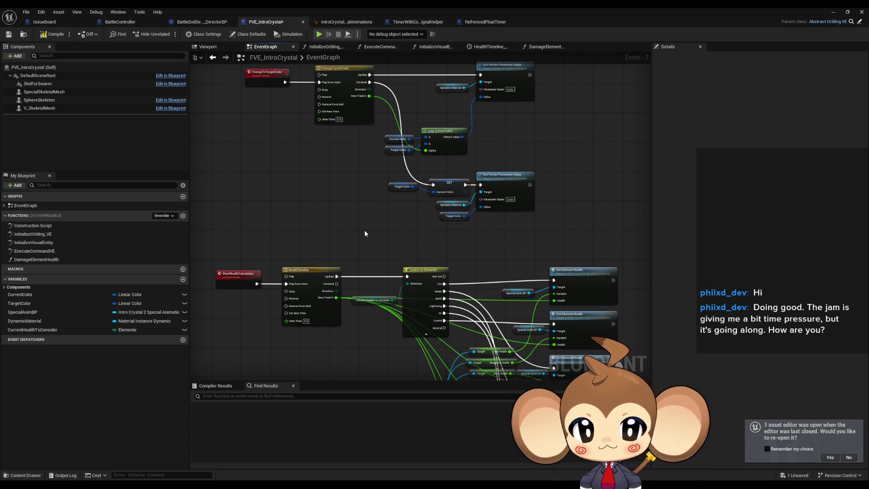
pyautogui.moveTo(530, 252)
pyautogui.mouseDown()
pyautogui.moveTo(527, 208)
pyautogui.moveTo(539, 203)
pyautogui.mouseUp()
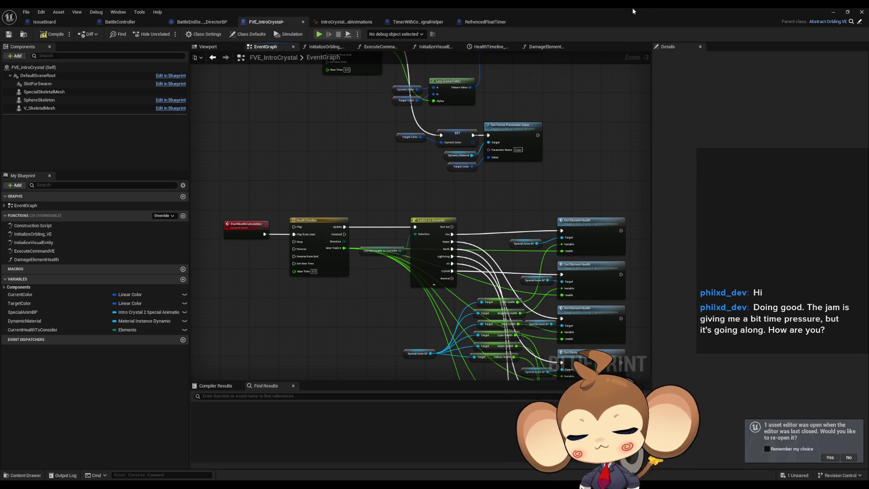
pyautogui.click(484, 22)
pyautogui.click(516, 22)
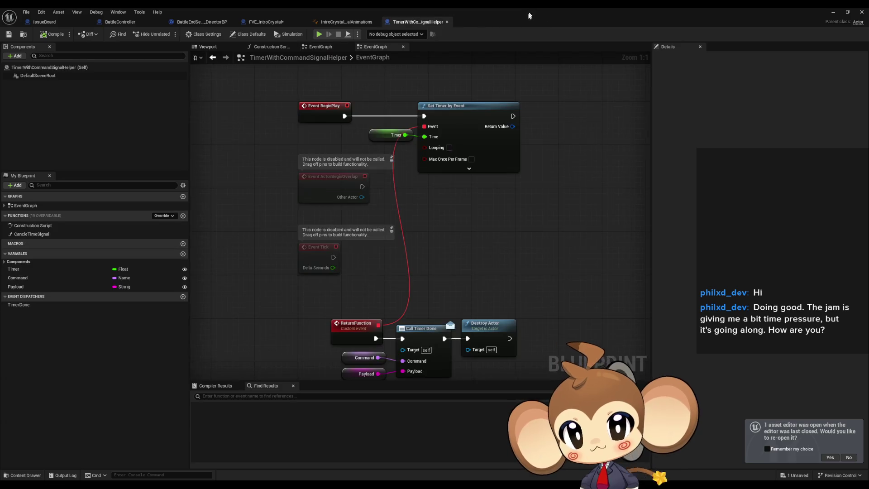
# Step: Move the blueprint editor aside and force-delete the RefrencedFloatTimer asset
pyautogui.doubleClick(527, 17)
pyautogui.moveTo(585, 83); pyautogui.dragTo(315, 120)
pyautogui.press('Delete')
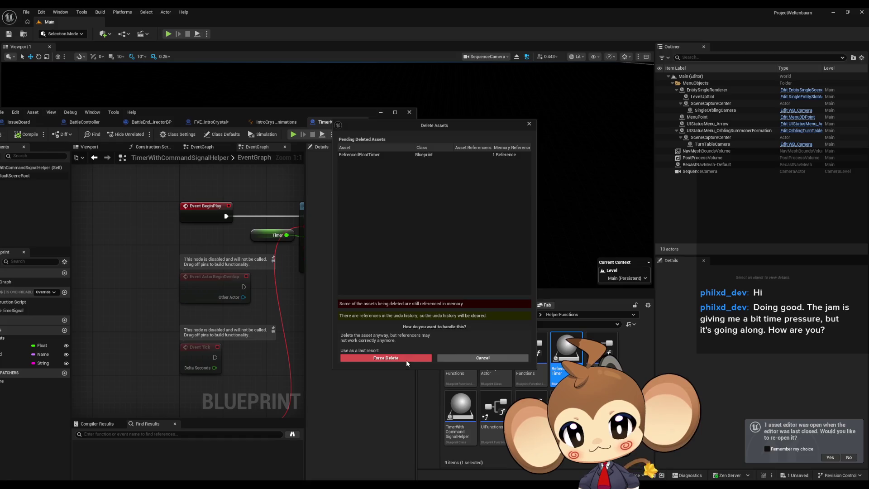
pyautogui.click(424, 361)
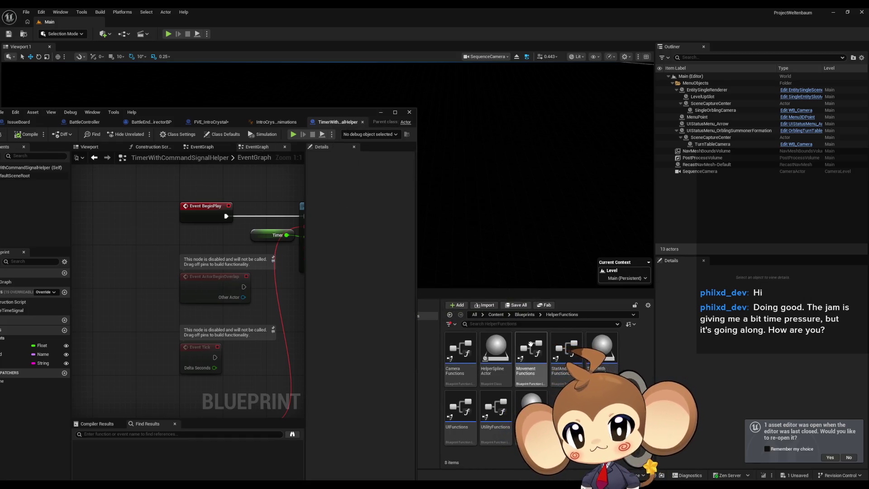
pyautogui.click(496, 315)
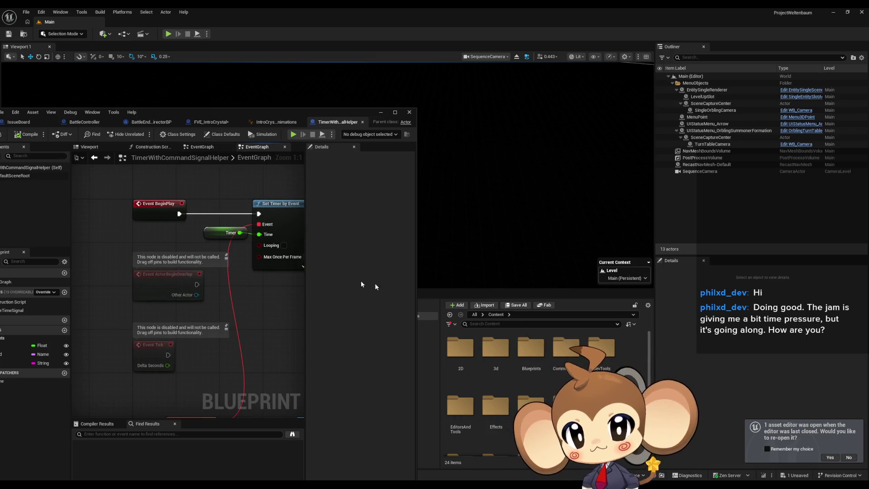
# Step: Locate FVE_IntroCrystal in the Content Browser via its Asset menu, showing SpecialBases
pyautogui.click(207, 122)
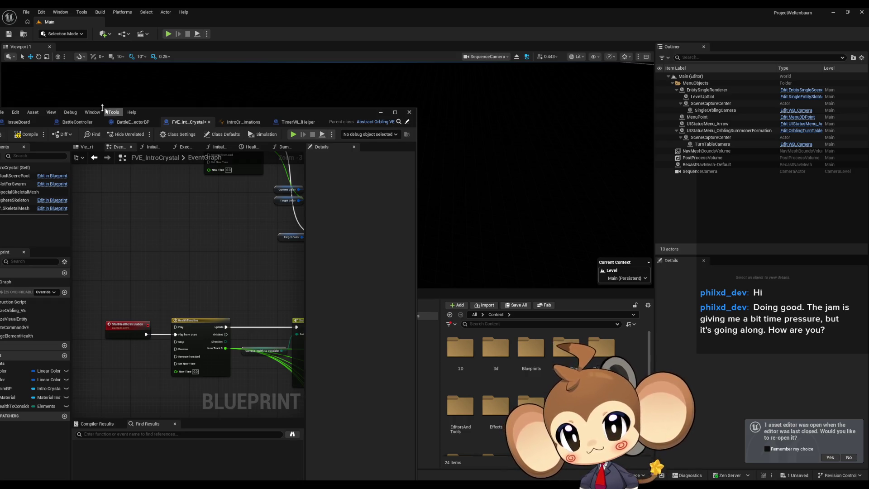
pyautogui.click(27, 114)
pyautogui.click(54, 136)
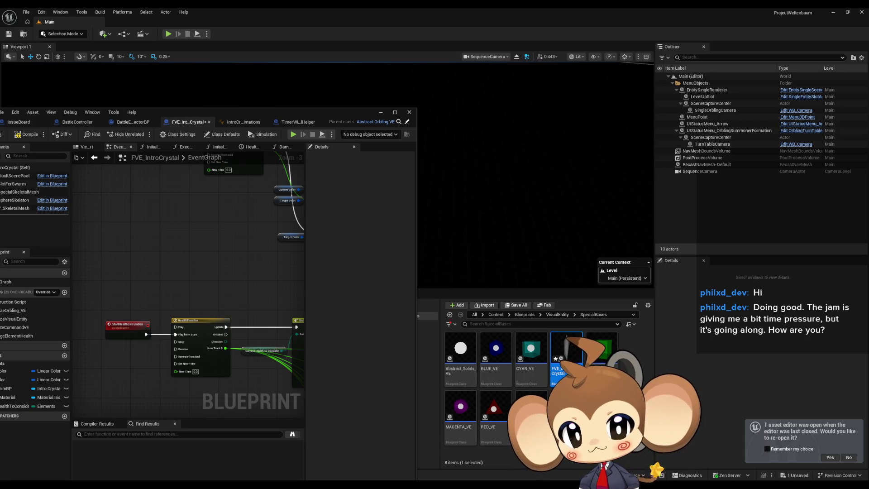
pyautogui.rightClick(573, 416)
# Step: Create an Actor Blueprint Class named CrystalElementTimers in SpecialBases and open it
pyautogui.moveTo(602, 281)
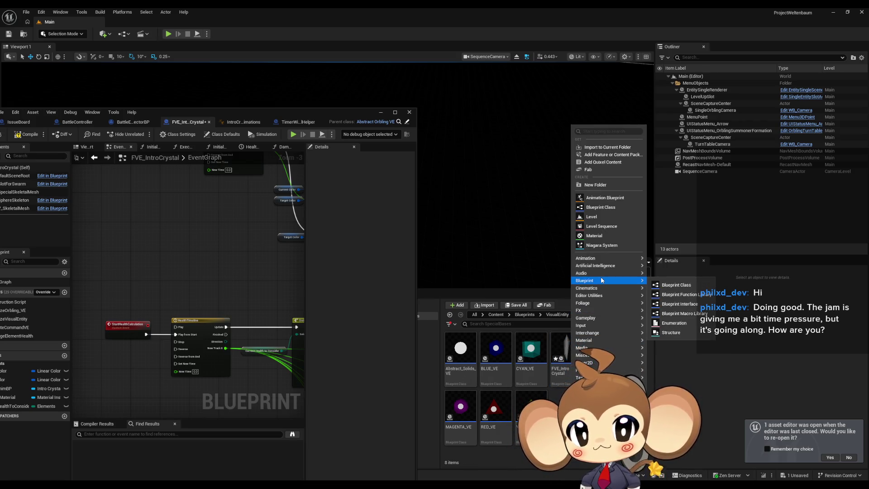
pyautogui.click(677, 284)
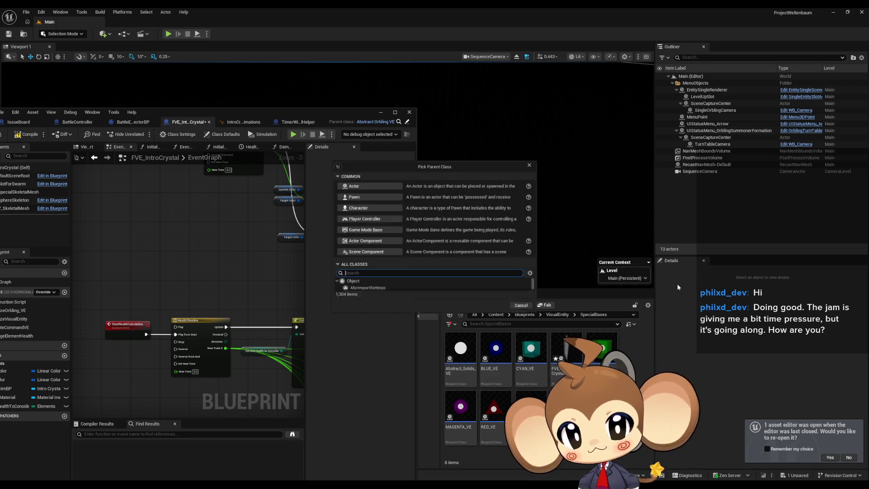
pyautogui.click(367, 190)
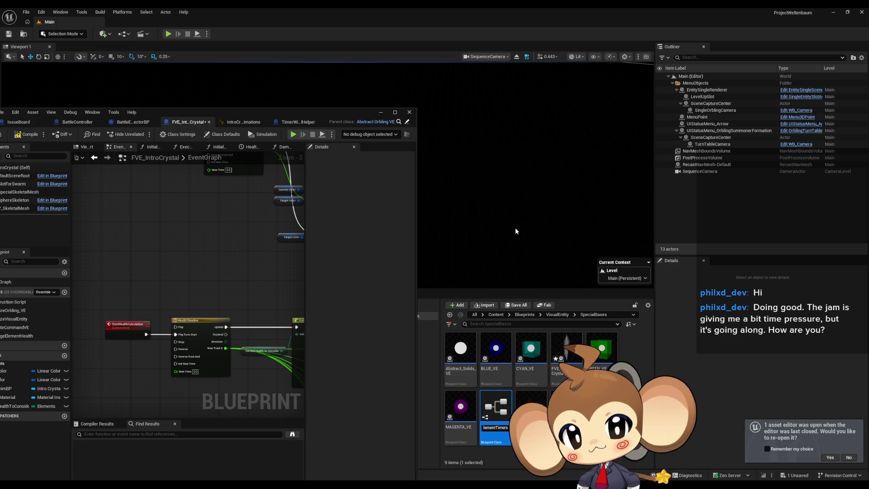
pyautogui.press('Return')
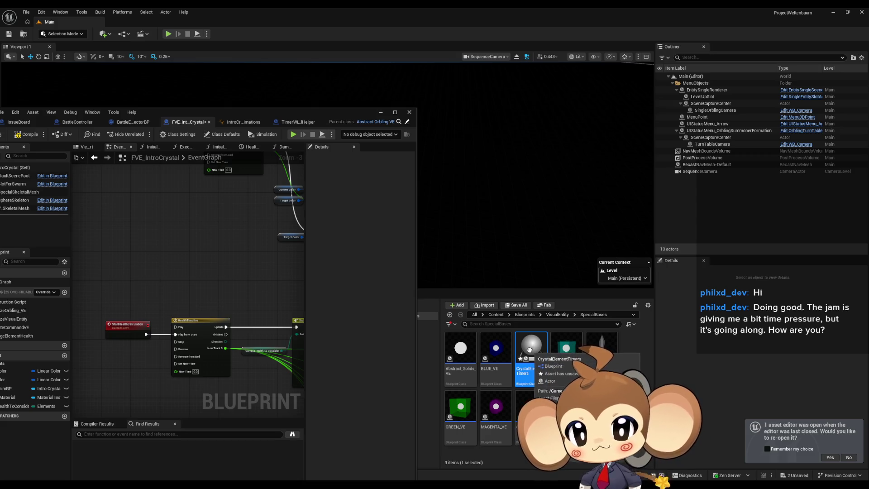
pyautogui.moveTo(211, 112)
pyautogui.mouseDown()
pyautogui.moveTo(546, 88)
pyautogui.moveTo(360, 85)
pyautogui.mouseUp()
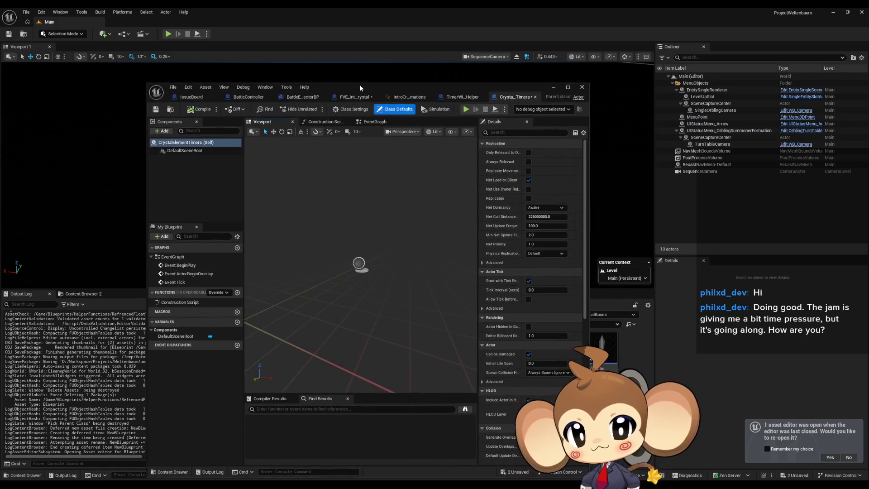
pyautogui.click(458, 97)
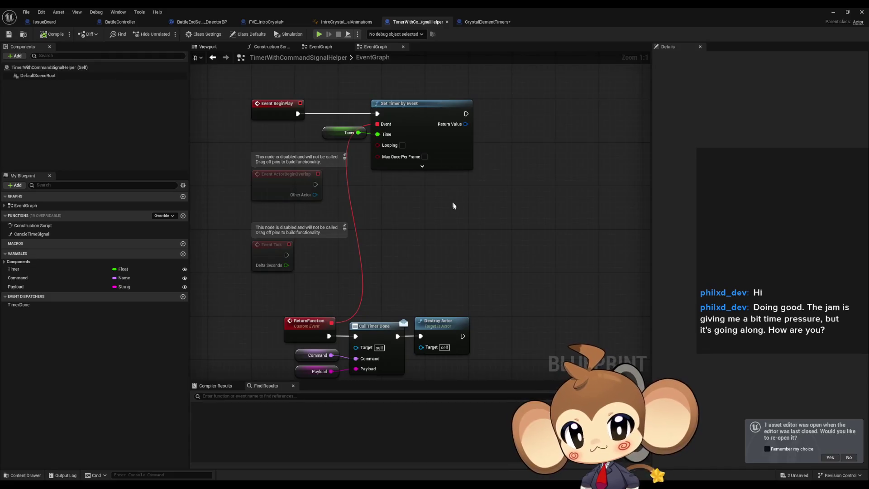
# Step: Paste the health timeline nodes from FVE_IntroCrystal into CrystalElementTimers' EventGraph
pyautogui.click(276, 22)
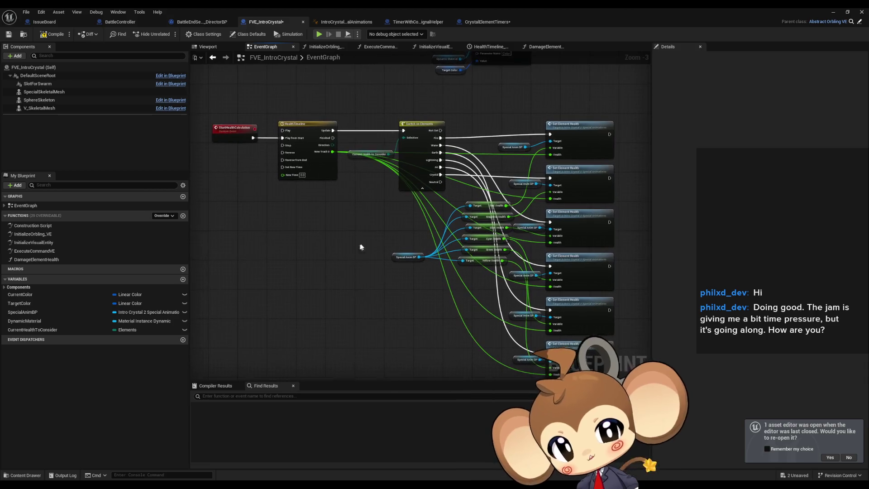
pyautogui.moveTo(272, 108)
pyautogui.mouseDown()
pyautogui.moveTo(624, 362)
pyautogui.moveTo(635, 339)
pyautogui.mouseUp()
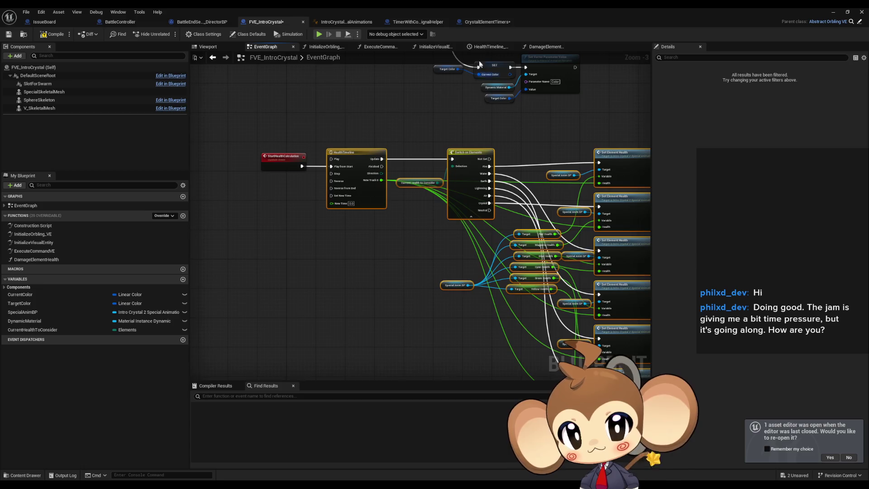
pyautogui.click(484, 22)
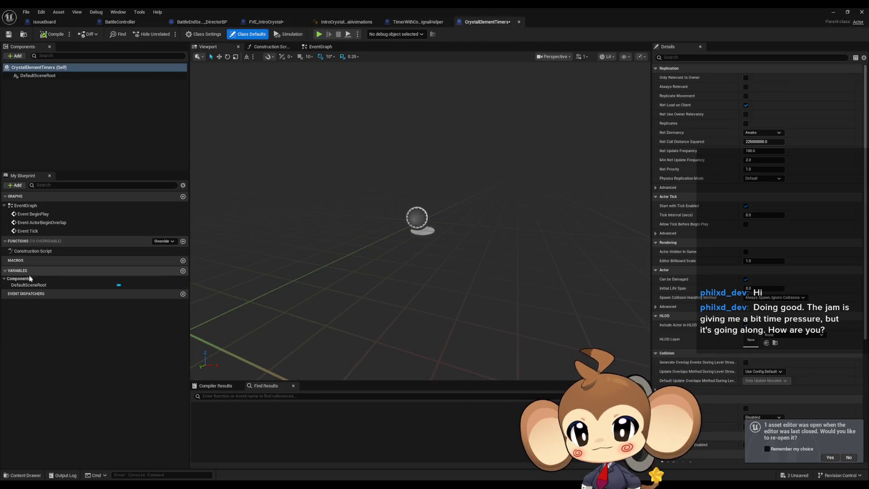
pyautogui.doubleClick(33, 213)
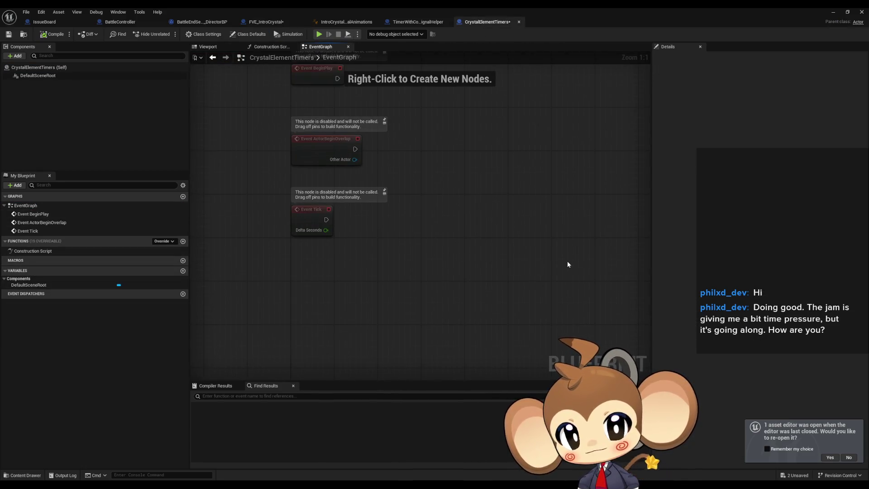
pyautogui.hotkey('ctrl', 'v')
pyautogui.moveTo(483, 111)
pyautogui.mouseDown()
pyautogui.moveTo(606, 194)
pyautogui.moveTo(611, 212)
pyautogui.mouseUp()
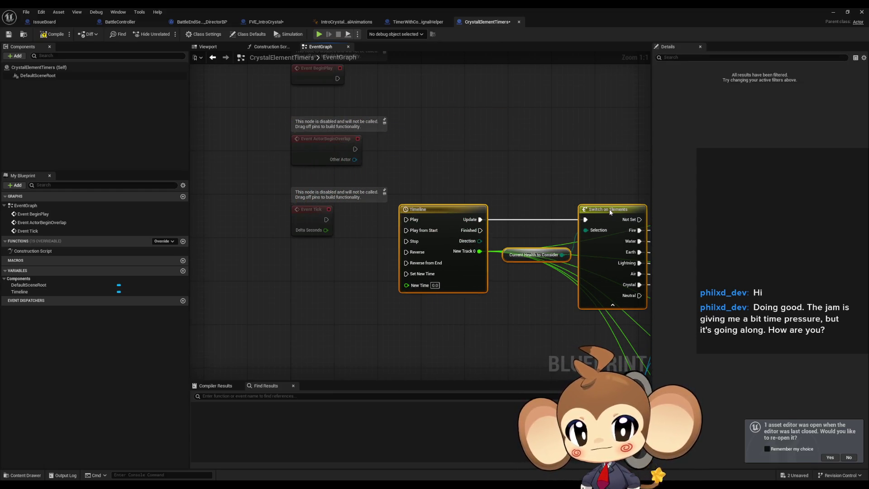
pyautogui.moveTo(567, 245)
pyautogui.mouseDown()
pyautogui.moveTo(339, 271)
pyautogui.moveTo(338, 289)
pyautogui.moveTo(401, 330)
pyautogui.mouseUp()
pyautogui.click(401, 330)
# Step: Promote Current Health to Consider and Special Anim BP to variables
pyautogui.rightClick(381, 275)
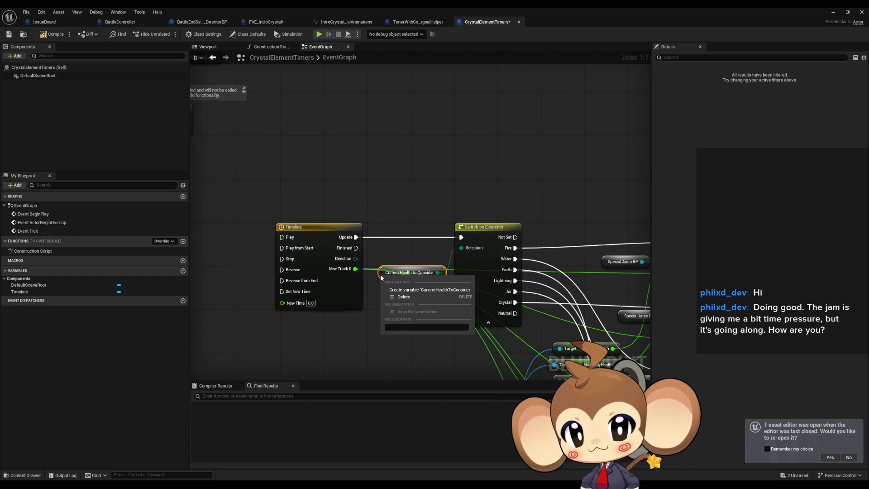
pyautogui.click(415, 291)
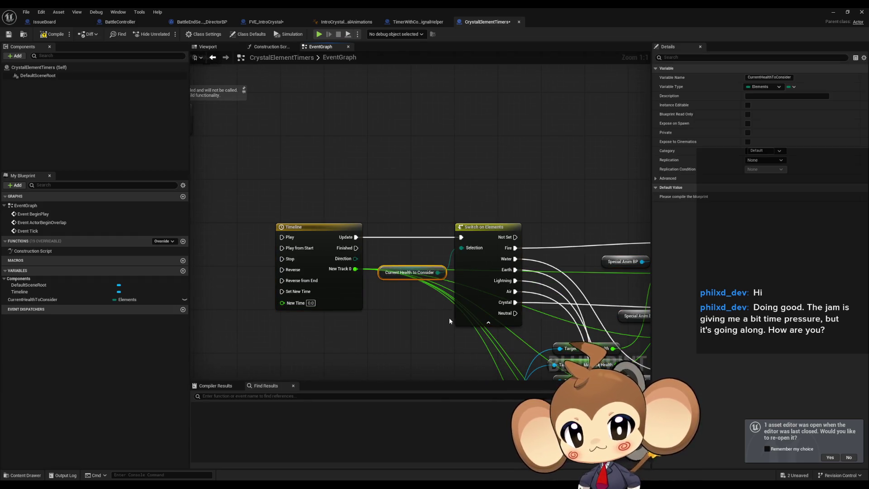
pyautogui.moveTo(449, 317); pyautogui.dragTo(312, 262)
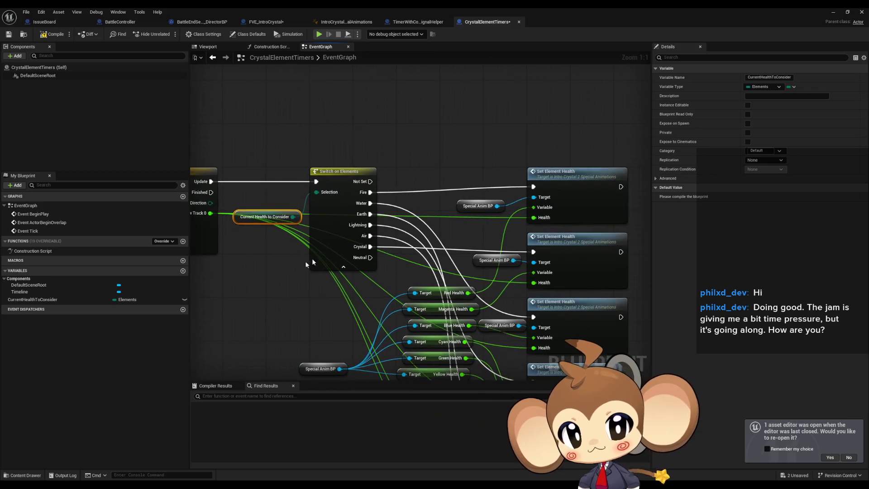
pyautogui.click(461, 208)
pyautogui.moveTo(461, 208); pyautogui.dragTo(458, 171)
pyautogui.rightClick(459, 168)
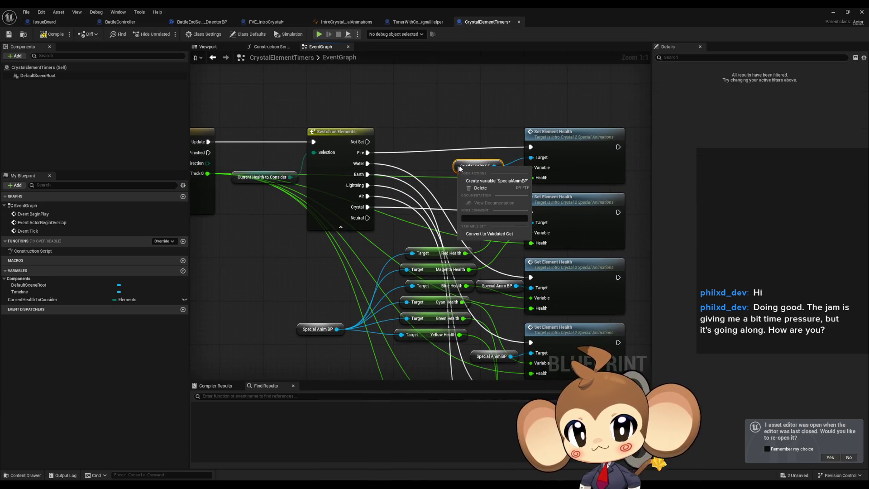
pyautogui.click(487, 181)
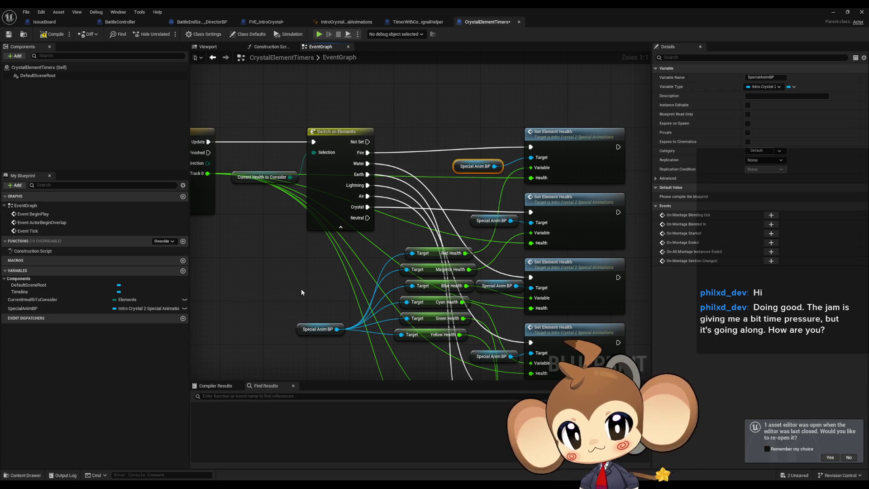
# Step: Tick Expose on Spawn for the SpecialAnimBP variable
pyautogui.moveTo(301, 289); pyautogui.dragTo(312, 148)
pyautogui.click(312, 191)
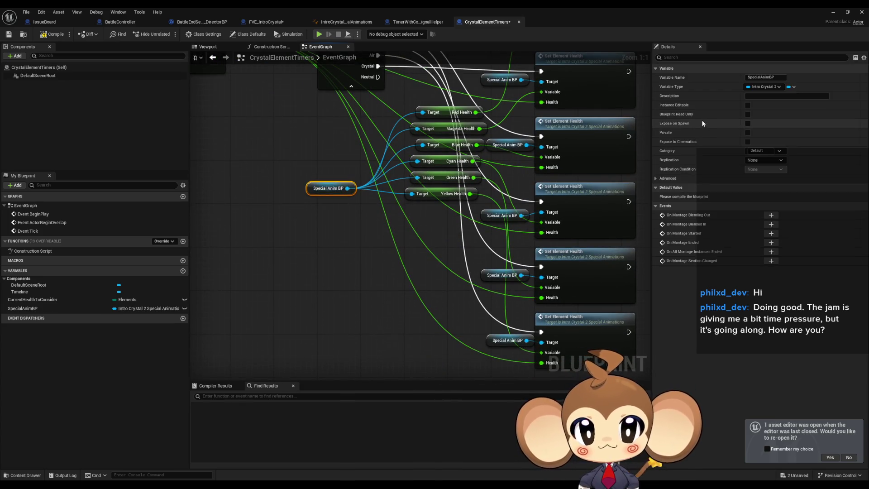
pyautogui.click(748, 124)
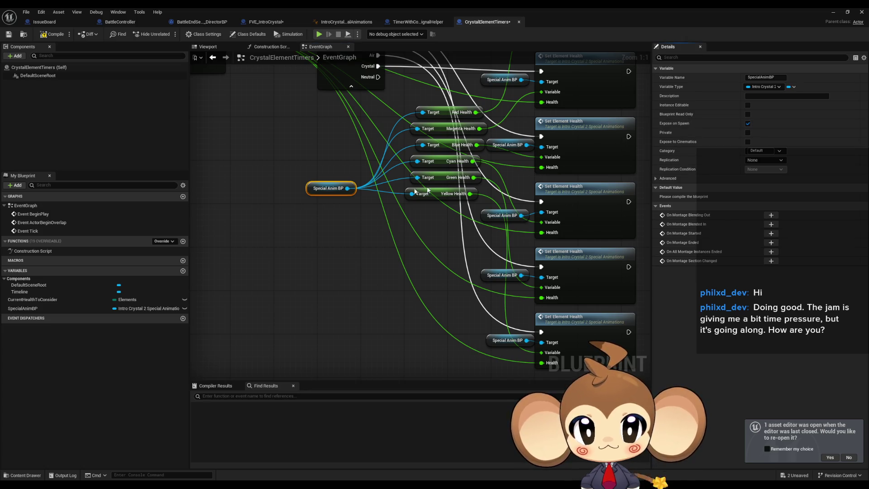
pyautogui.click(306, 244)
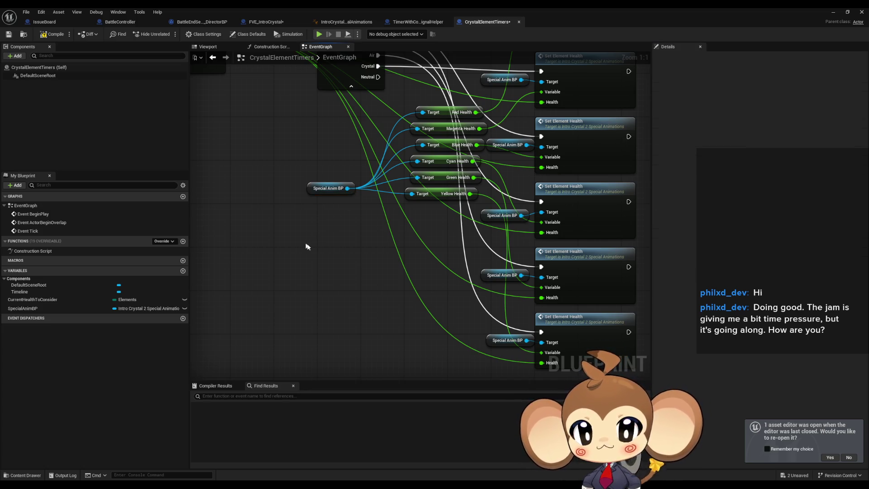
pyautogui.scroll(-2, 319, 224)
pyautogui.moveTo(319, 224)
pyautogui.mouseDown()
pyautogui.moveTo(357, 272)
pyautogui.moveTo(465, 311)
pyautogui.mouseUp()
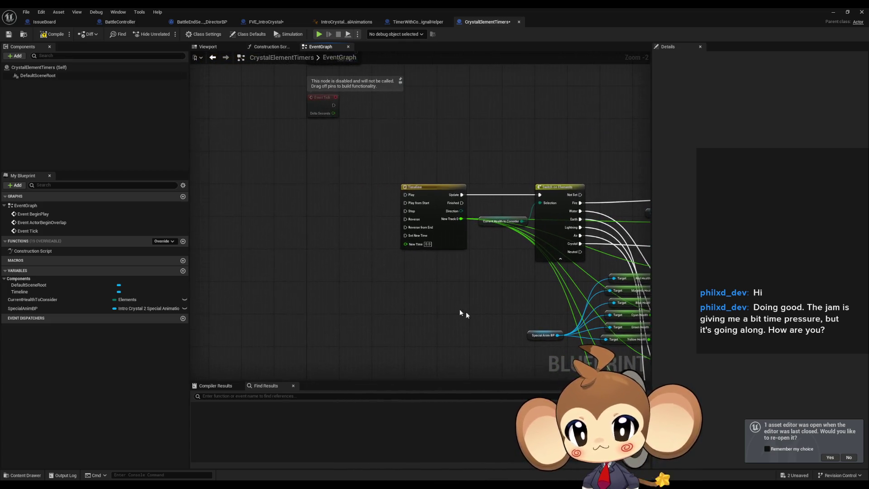
# Step: Add a custom event named StartFloatTimer and wire it to the Timeline's Play input
pyautogui.rightClick(315, 223)
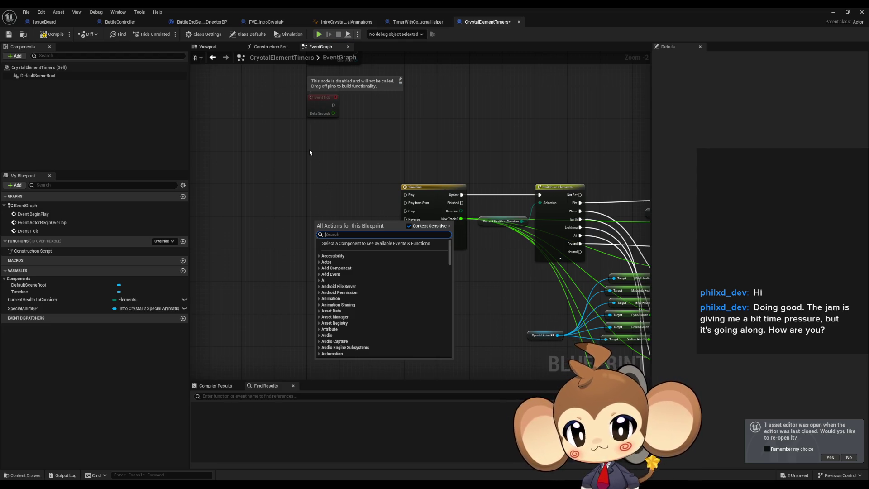
pyautogui.write('custom')
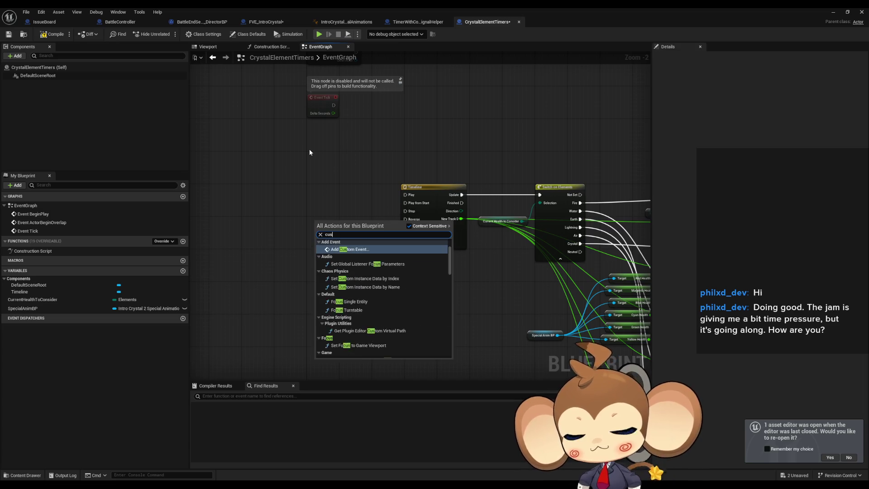
pyautogui.press('Return')
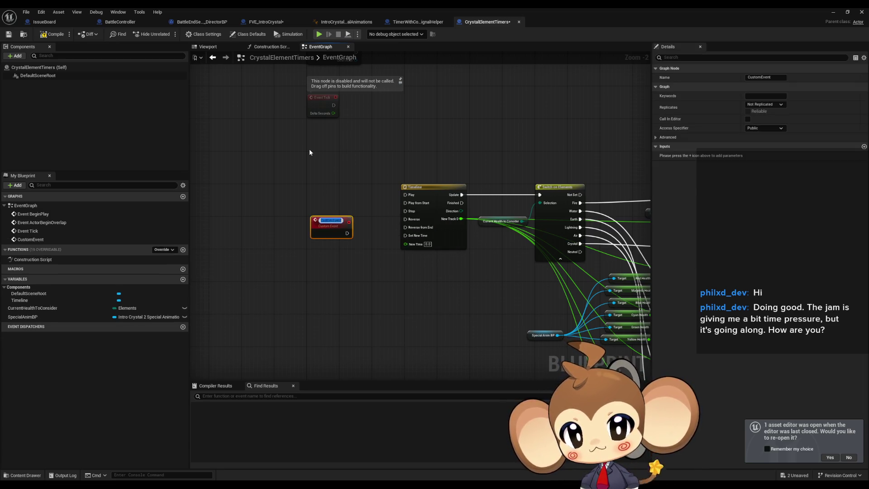
pyautogui.write('S')
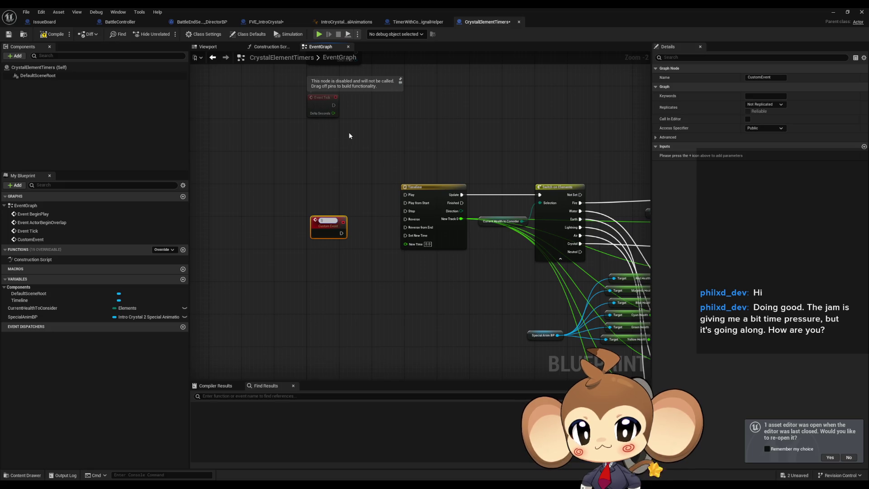
pyautogui.write('tartFloatTimer')
pyautogui.press('Return')
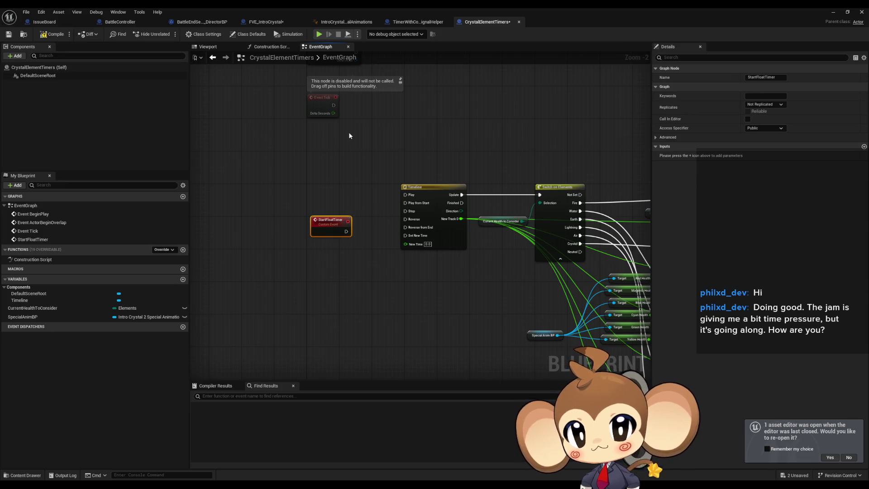
pyautogui.moveTo(350, 232)
pyautogui.mouseDown()
pyautogui.moveTo(406, 195)
pyautogui.moveTo(568, 332)
pyautogui.mouseUp()
pyautogui.scroll(-3, 303, 227)
pyautogui.scroll(4, 375, 199)
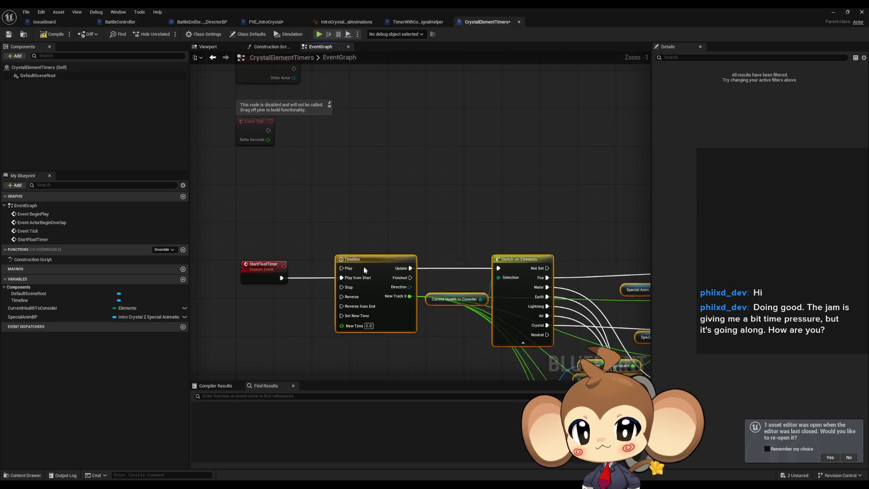
# Step: Add a Destroy Actor node triggered by the Timeline's Finished output
pyautogui.moveTo(377, 204)
pyautogui.mouseDown()
pyautogui.moveTo(351, 349)
pyautogui.moveTo(366, 338)
pyautogui.mouseUp()
pyautogui.write('destroy')
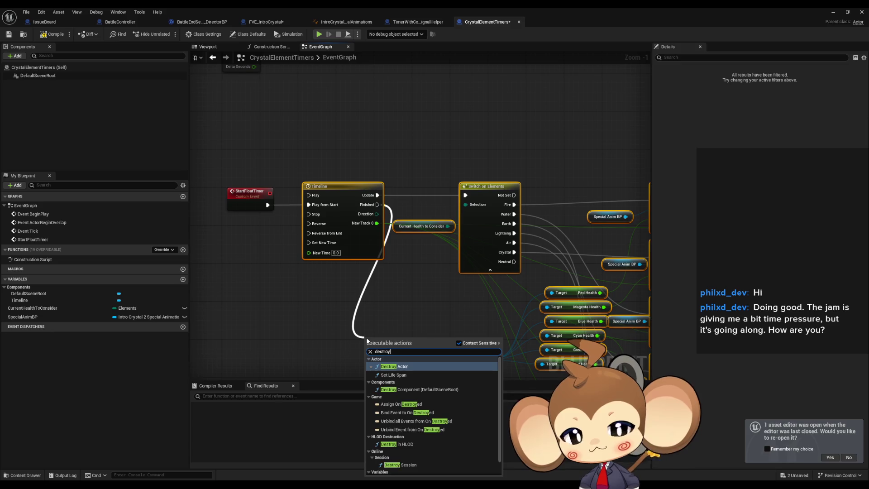
pyautogui.press('Return')
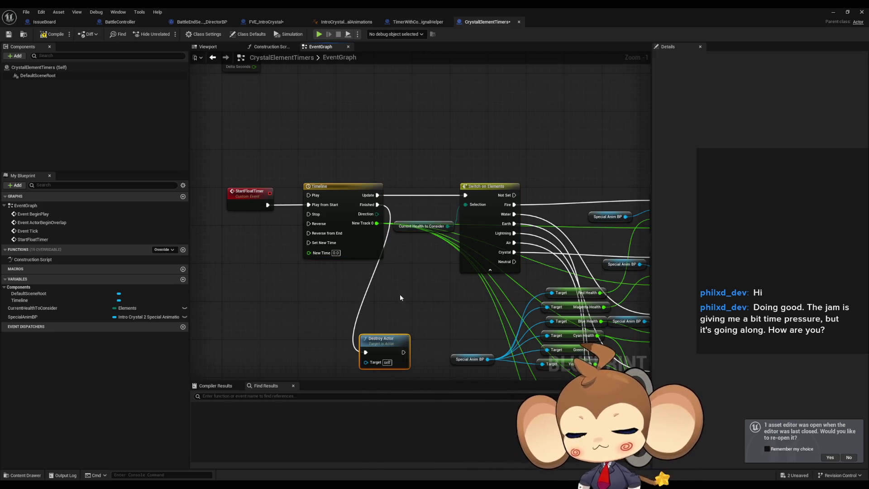
pyautogui.moveTo(409, 296); pyautogui.dragTo(474, 316)
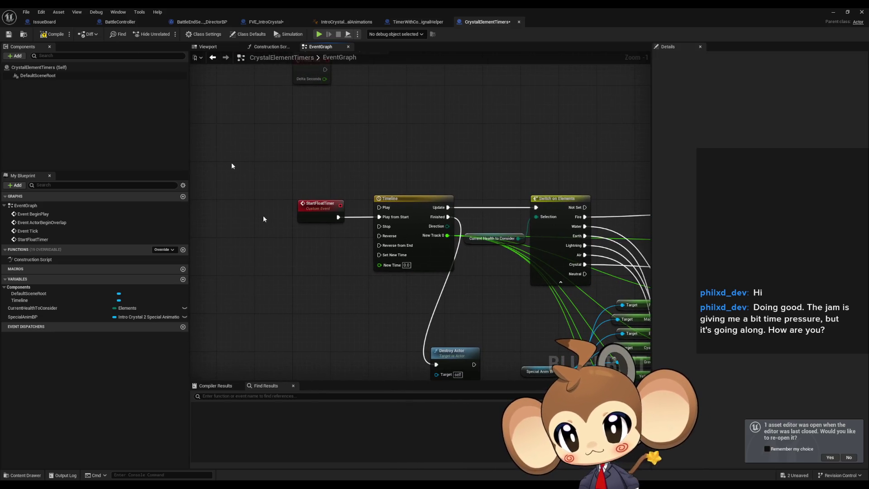
# Step: Compile the Blueprint and make SpecialAnimBP instance editable
pyautogui.click(52, 34)
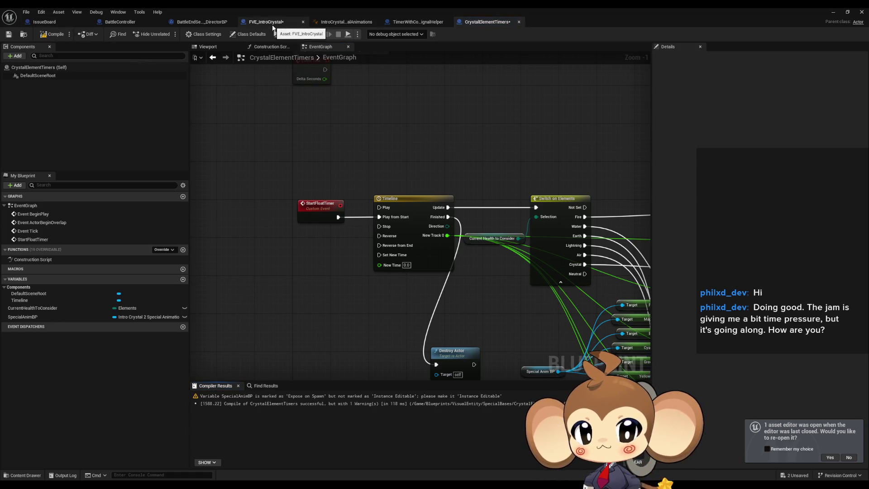
pyautogui.click(65, 35)
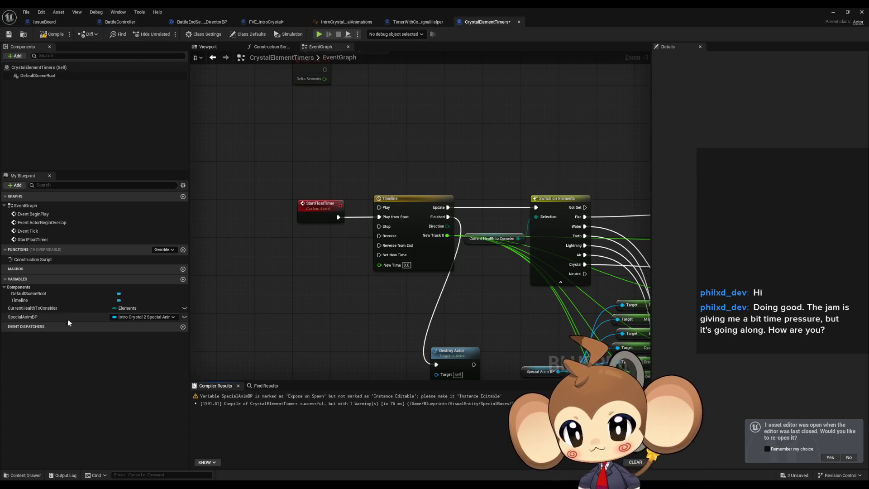
pyautogui.click(184, 318)
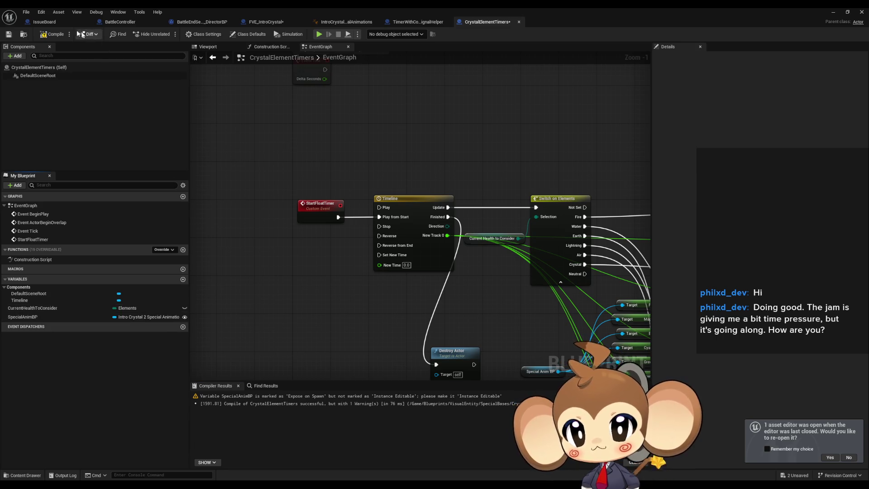
# Step: Recompile, then add a SET CurrentHealthToConsider node feeding the Timeline's Play from Start
pyautogui.click(46, 34)
pyautogui.moveTo(316, 290)
pyautogui.mouseDown()
pyautogui.moveTo(285, 254)
pyautogui.moveTo(293, 270)
pyautogui.mouseUp()
pyautogui.moveTo(56, 308)
pyautogui.mouseDown()
pyautogui.moveTo(276, 256)
pyautogui.moveTo(287, 187)
pyautogui.moveTo(333, 208)
pyautogui.mouseUp()
pyautogui.click(278, 276)
pyautogui.moveTo(340, 261)
pyautogui.mouseDown()
pyautogui.moveTo(353, 195)
pyautogui.moveTo(284, 260)
pyautogui.moveTo(286, 229)
pyautogui.mouseUp()
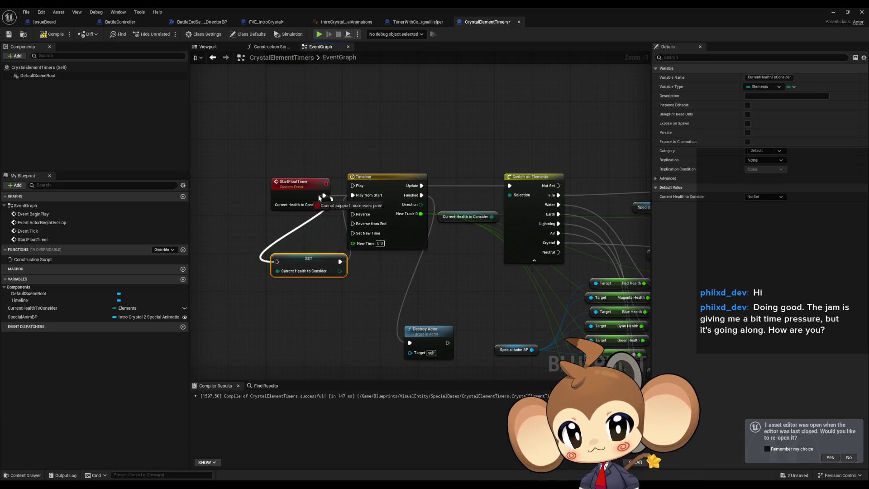
pyautogui.moveTo(319, 197); pyautogui.dragTo(318, 198)
pyautogui.click(392, 279)
# Step: Pan and zoom around the graph to review the StartFloatTimer, Timeline and health nodes
pyautogui.scroll(-2, 392, 279)
pyautogui.scroll(2, 304, 258)
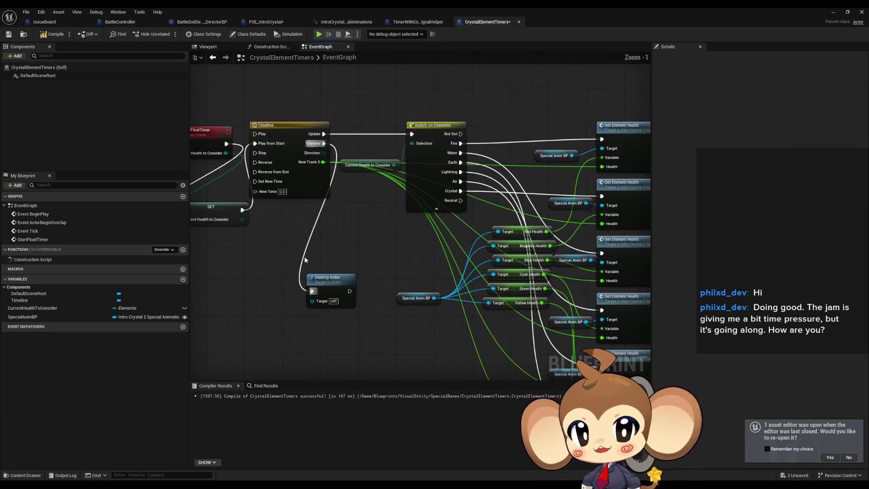
pyautogui.moveTo(304, 256); pyautogui.dragTo(523, 252)
pyautogui.scroll(-1, 523, 253)
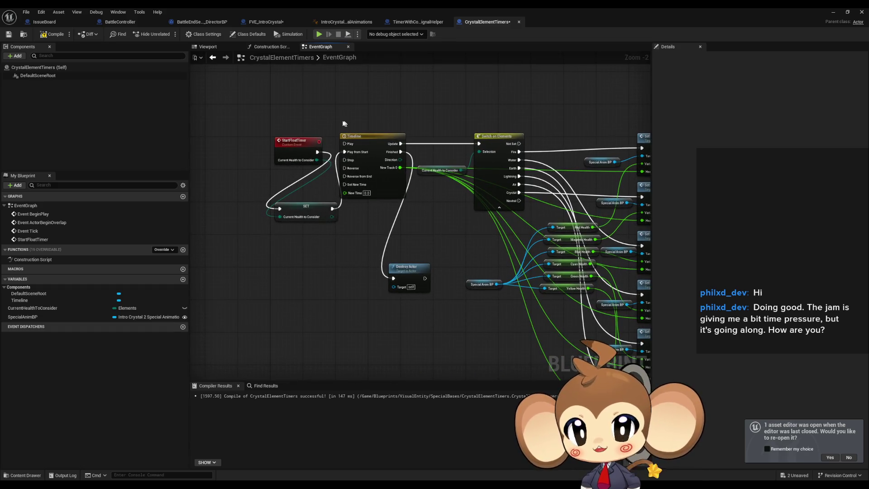
pyautogui.scroll(-1, 324, 209)
pyautogui.moveTo(395, 204)
pyautogui.mouseDown()
pyautogui.moveTo(324, 210)
pyautogui.moveTo(438, 222)
pyautogui.mouseUp()
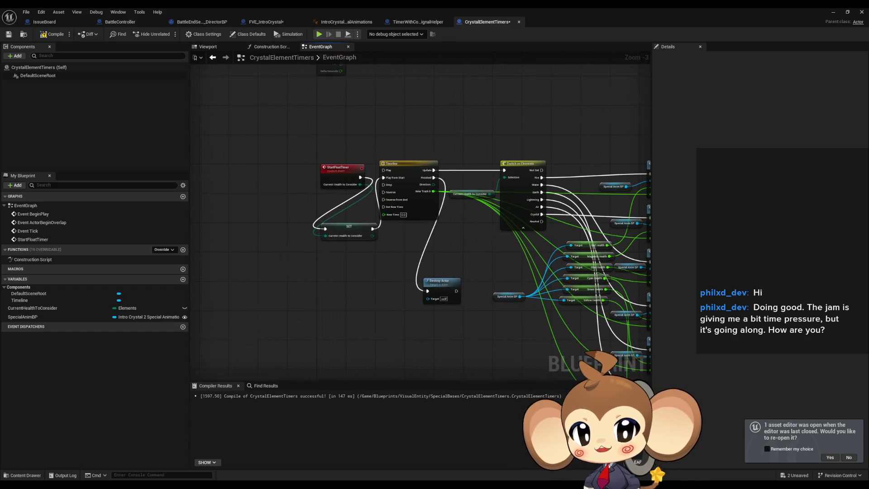
pyautogui.scroll(1, 396, 223)
pyautogui.scroll(1, 478, 298)
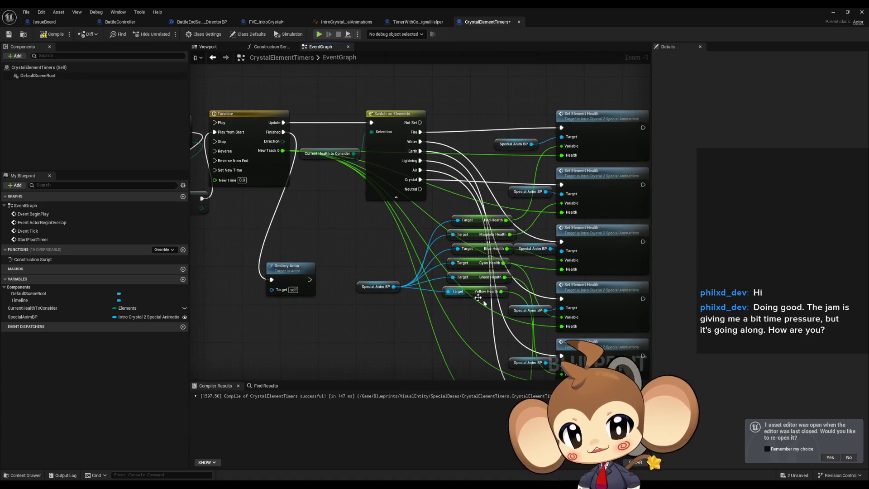
pyautogui.moveTo(478, 297); pyautogui.dragTo(431, 264)
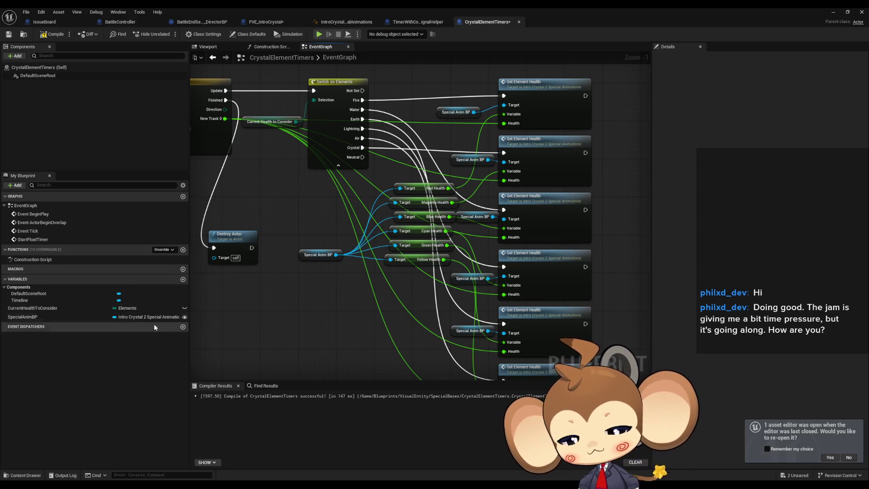
pyautogui.moveTo(273, 244)
pyautogui.mouseDown()
pyautogui.moveTo(324, 247)
pyautogui.moveTo(380, 282)
pyautogui.mouseUp()
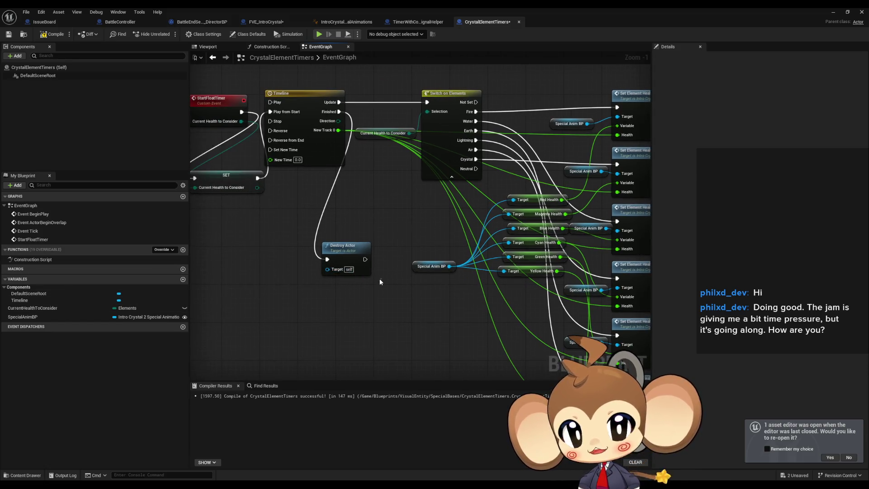
pyautogui.scroll(-2, 399, 298)
pyautogui.moveTo(516, 203)
pyautogui.mouseDown()
pyautogui.moveTo(435, 319)
pyautogui.moveTo(363, 305)
pyautogui.moveTo(357, 287)
pyautogui.moveTo(402, 284)
pyautogui.mouseUp()
pyautogui.click(414, 319)
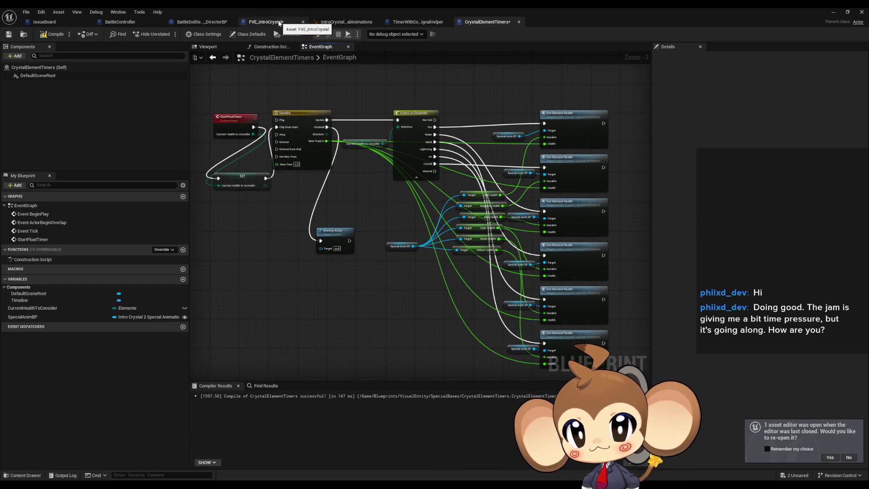
# Step: In FVE_IntroCrystal, add a Spawn Actor from Class node and split its Spawn Transform pin
pyautogui.click(279, 23)
pyautogui.moveTo(391, 303)
pyautogui.mouseDown()
pyautogui.moveTo(444, 312)
pyautogui.moveTo(370, 321)
pyautogui.moveTo(327, 311)
pyautogui.moveTo(337, 308)
pyautogui.mouseUp()
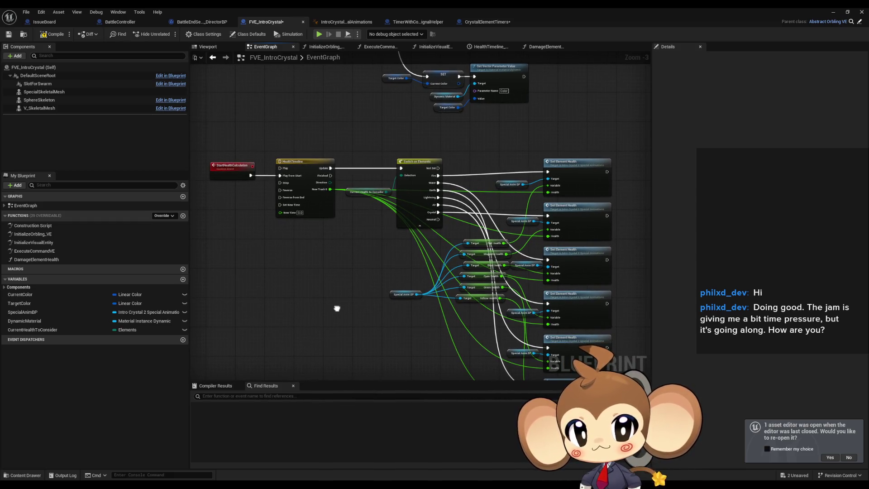
pyautogui.scroll(2, 337, 259)
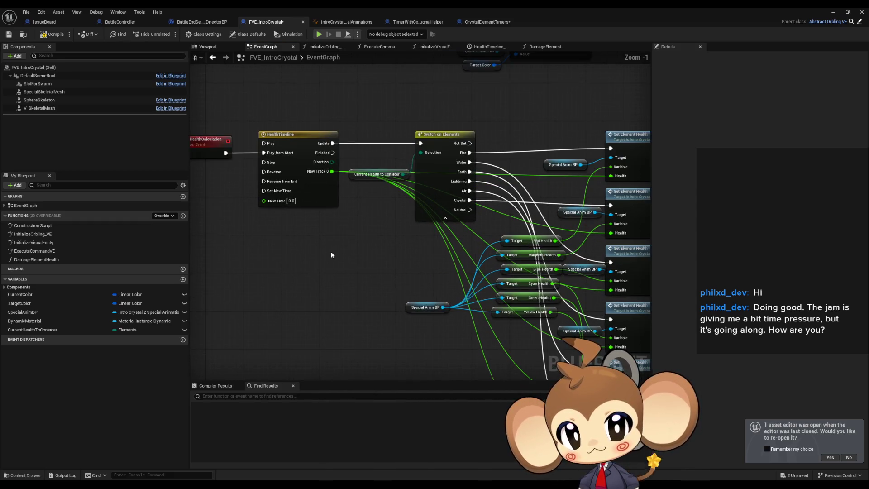
pyautogui.moveTo(325, 247)
pyautogui.mouseDown()
pyautogui.moveTo(391, 272)
pyautogui.moveTo(375, 266)
pyautogui.moveTo(339, 294)
pyautogui.mouseUp()
pyautogui.rightClick(268, 325)
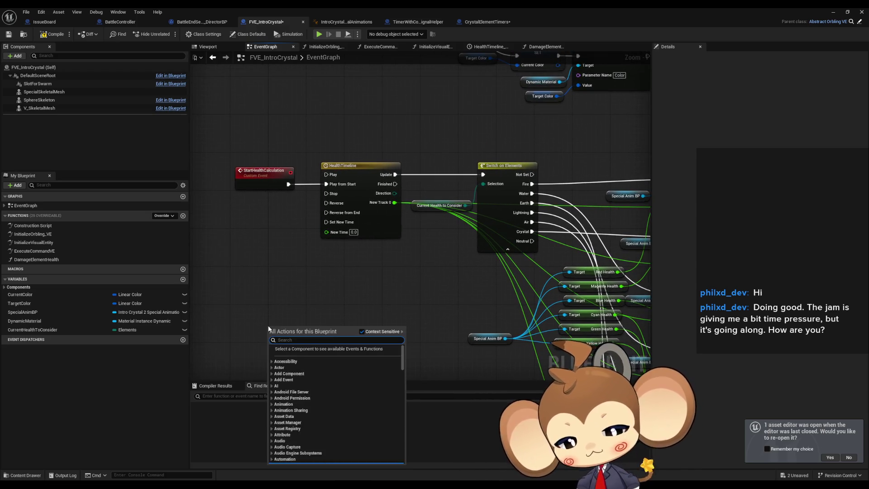
pyautogui.write('spaw actor')
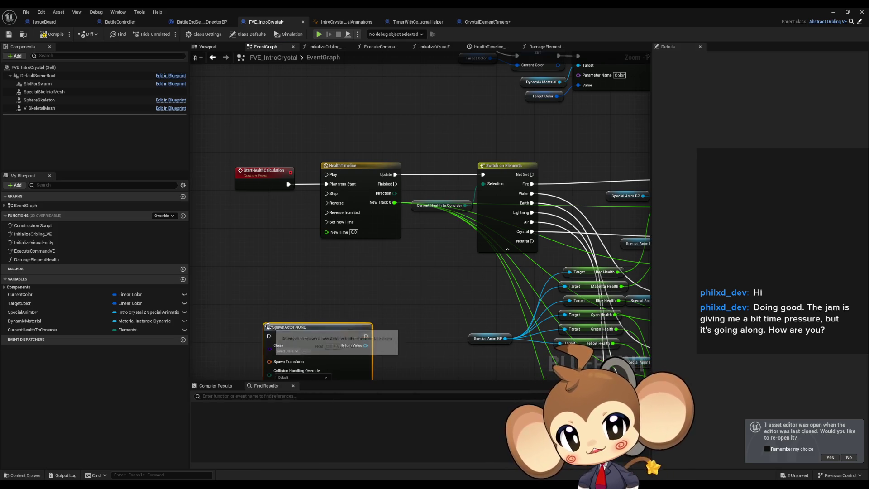
pyautogui.press('Return')
pyautogui.rightClick(303, 317)
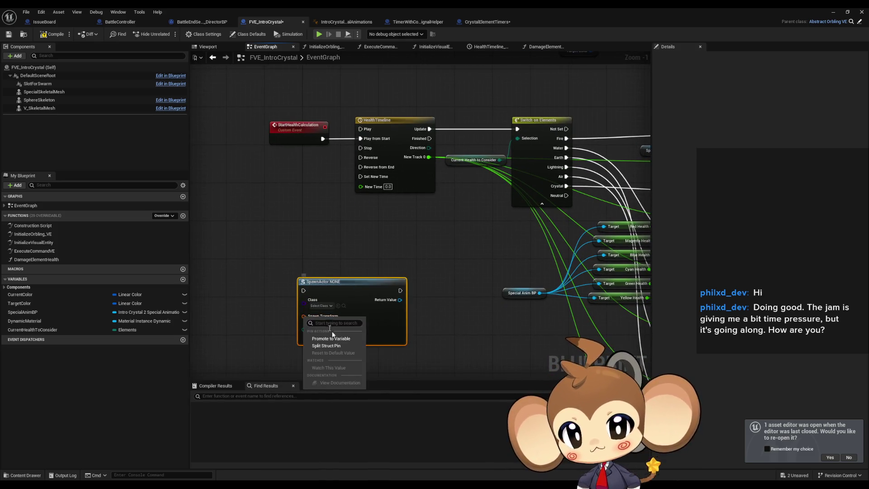
pyautogui.click(331, 346)
pyautogui.moveTo(325, 308); pyautogui.dragTo(325, 290)
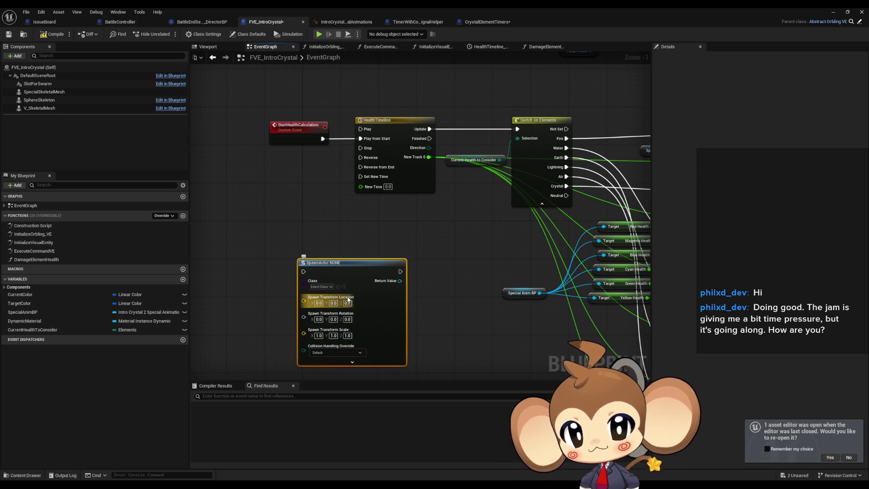
# Step: Set the spawn node's class to CrystalElementTimers and position it in the graph
pyautogui.click(323, 287)
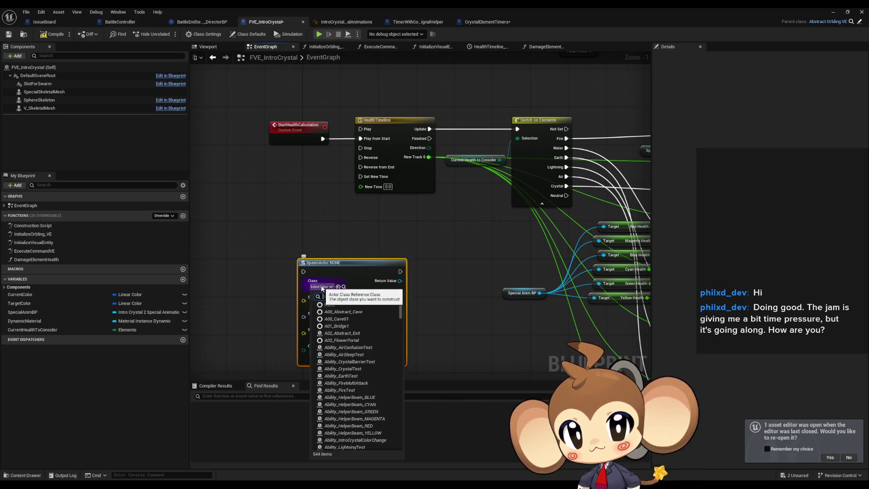
pyautogui.write('crys timer')
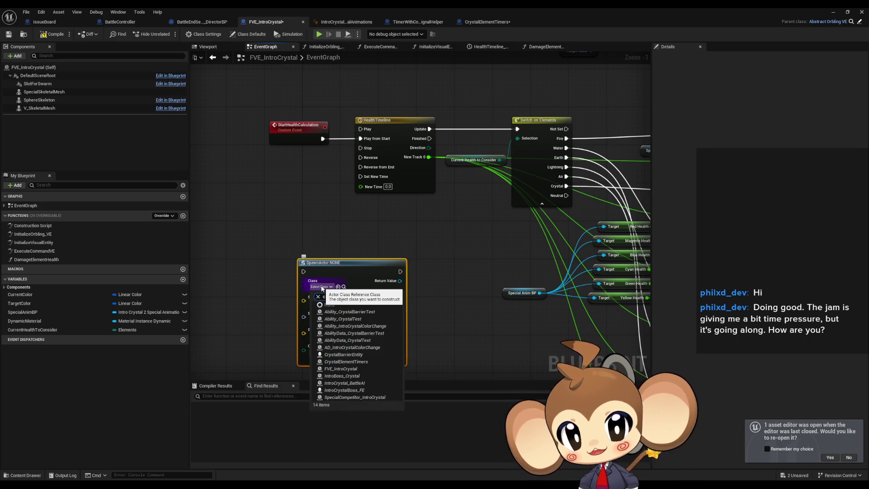
pyautogui.click(362, 311)
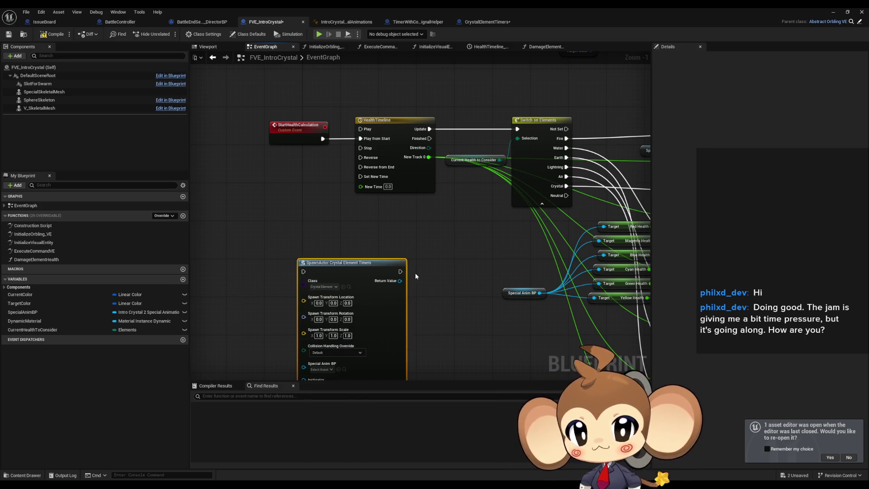
pyautogui.moveTo(427, 222); pyautogui.dragTo(356, 218)
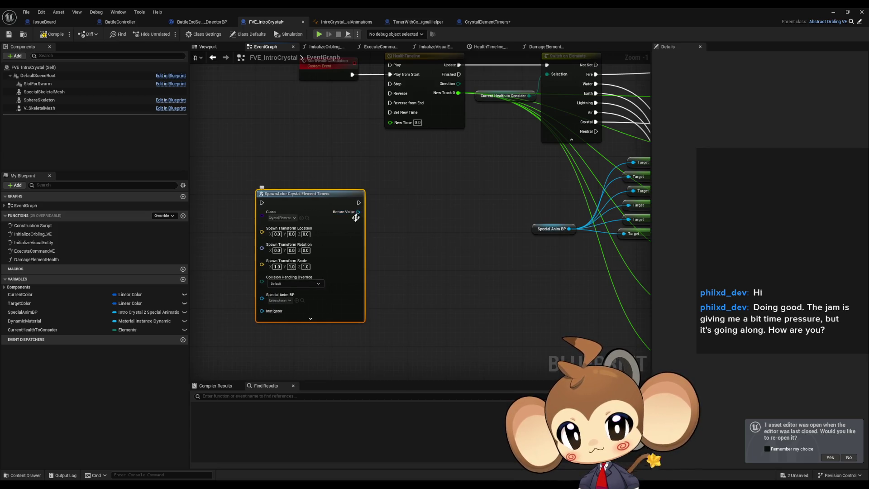
pyautogui.moveTo(382, 298); pyautogui.dragTo(447, 286)
pyautogui.moveTo(409, 188); pyautogui.dragTo(458, 192)
pyautogui.moveTo(390, 159)
pyautogui.mouseDown()
pyautogui.moveTo(332, 179)
pyautogui.moveTo(316, 201)
pyautogui.mouseUp()
# Step: Add the Start Float Timer call, feed a Special Anim BP getter into the spawn node, and wire StartHealthCalculation to it
pyautogui.hotkey('ctrl', 'z')
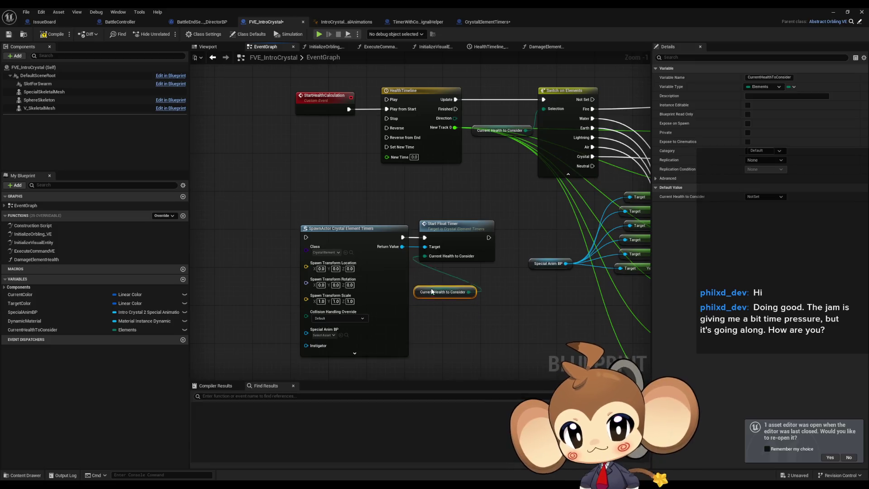
pyautogui.moveTo(593, 252); pyautogui.dragTo(490, 262)
pyautogui.click(448, 273)
pyautogui.moveTo(460, 287); pyautogui.dragTo(609, 268)
pyautogui.hotkey('ctrl', 'v')
pyautogui.moveTo(331, 332); pyautogui.dragTo(353, 325)
pyautogui.moveTo(355, 191); pyautogui.dragTo(302, 227)
pyautogui.moveTo(343, 136); pyautogui.dragTo(299, 265)
pyautogui.click(498, 236)
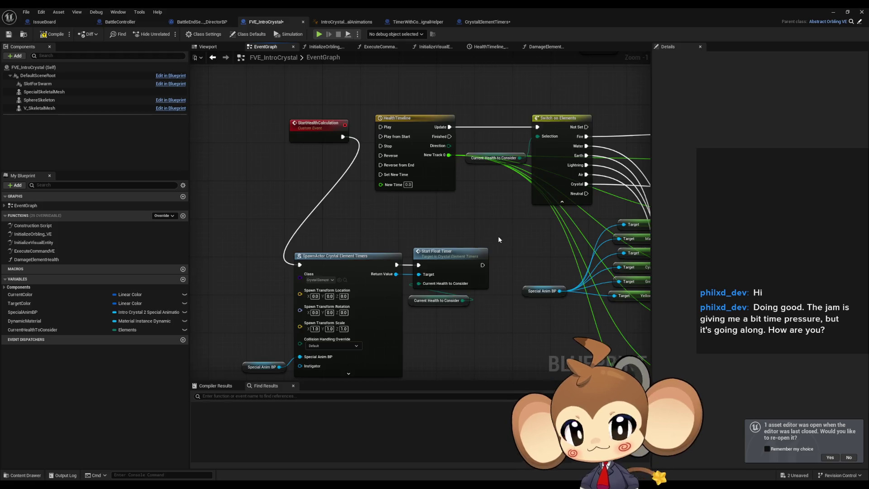
# Step: Expand the spawn node's advanced pins and connect a Self reference to Owner
pyautogui.scroll(-3, 392, 225)
pyautogui.moveTo(392, 225); pyautogui.dragTo(376, 223)
pyautogui.scroll(4, 313, 300)
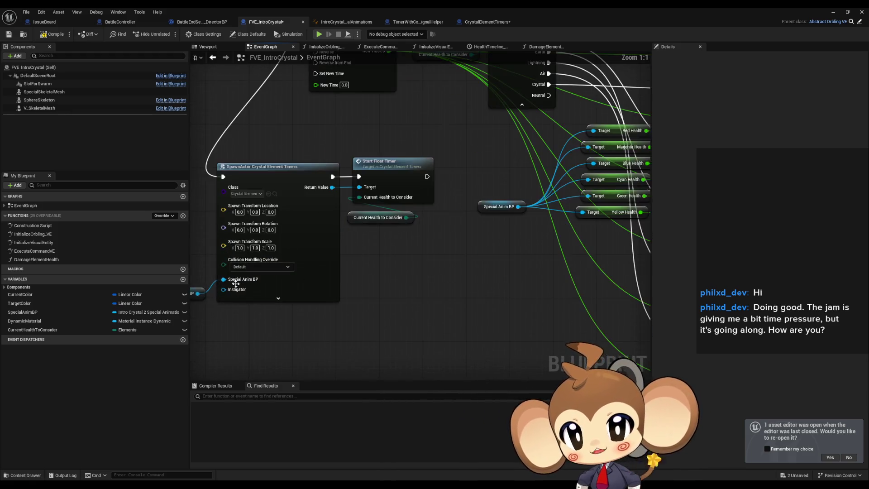
pyautogui.moveTo(276, 303); pyautogui.dragTo(336, 279)
pyautogui.click(336, 277)
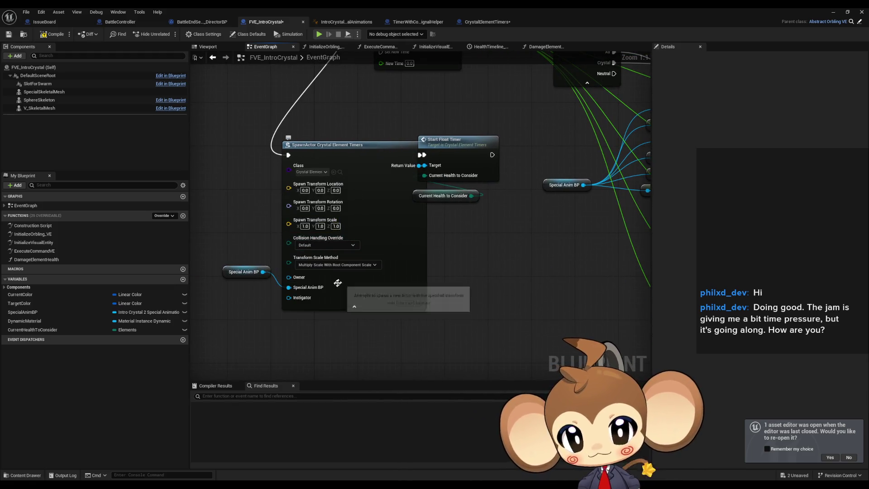
pyautogui.rightClick(220, 308)
pyautogui.write('self')
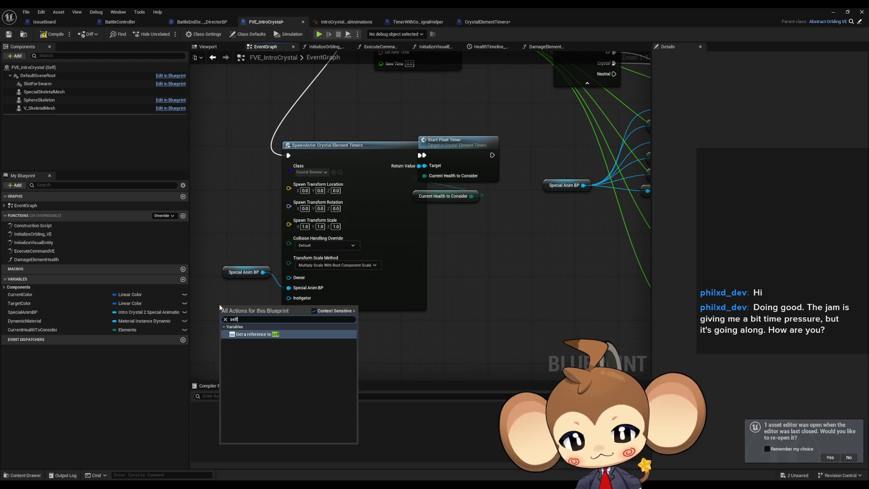
pyautogui.press('Return')
pyautogui.moveTo(253, 311)
pyautogui.mouseDown()
pyautogui.moveTo(294, 293)
pyautogui.moveTo(289, 278)
pyautogui.mouseUp()
pyautogui.moveTo(231, 273)
pyautogui.mouseDown()
pyautogui.moveTo(223, 333)
pyautogui.moveTo(248, 297)
pyautogui.mouseUp()
pyautogui.keyDown('ctrl'); pyautogui.click(240, 310); pyautogui.keyUp('ctrl')
pyautogui.click(387, 321)
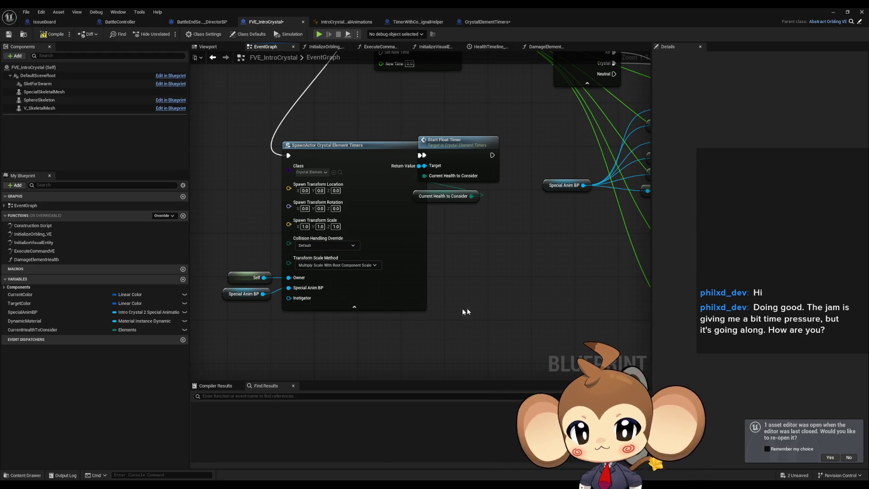
# Step: Tidy the Start Float Timer and health getter nodes, then return to the level and start Play
pyautogui.scroll(-1, 493, 306)
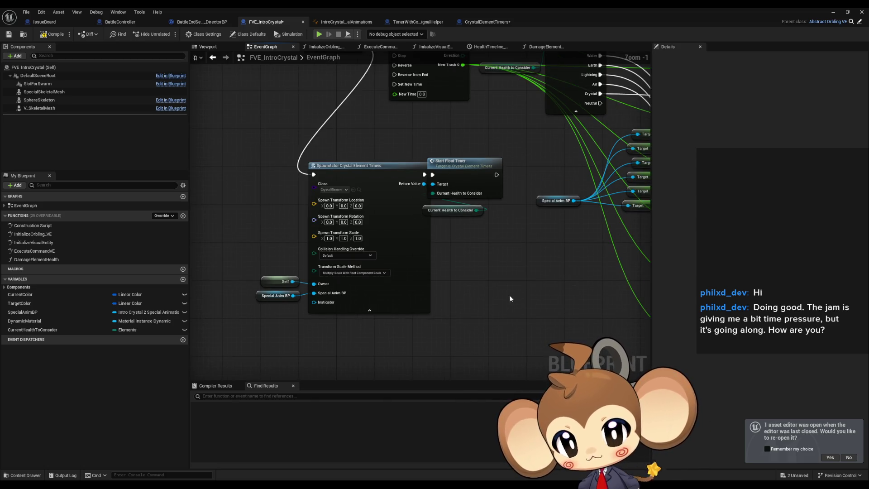
pyautogui.moveTo(465, 169); pyautogui.dragTo(487, 170)
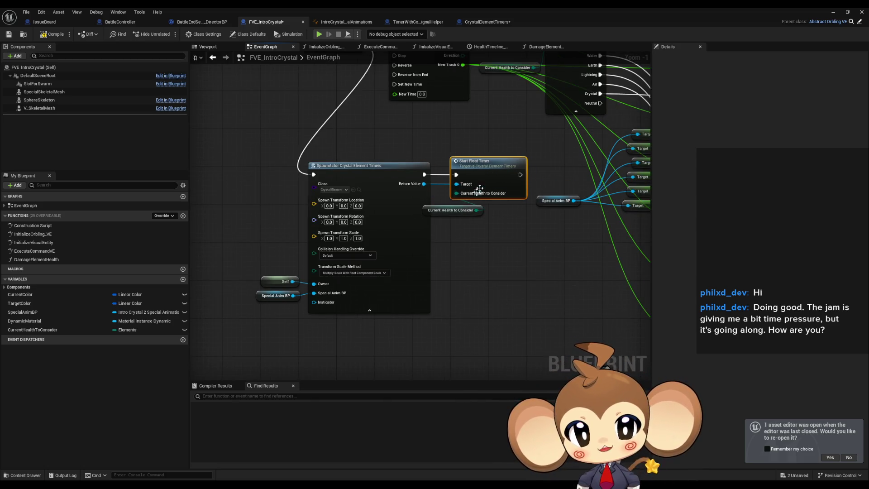
pyautogui.moveTo(447, 212); pyautogui.dragTo(457, 212)
pyautogui.click(458, 243)
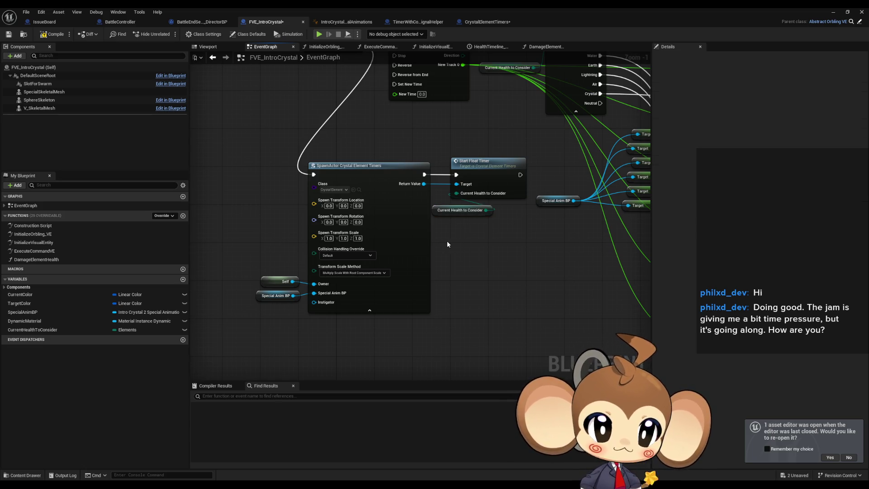
pyautogui.scroll(-2, 439, 139)
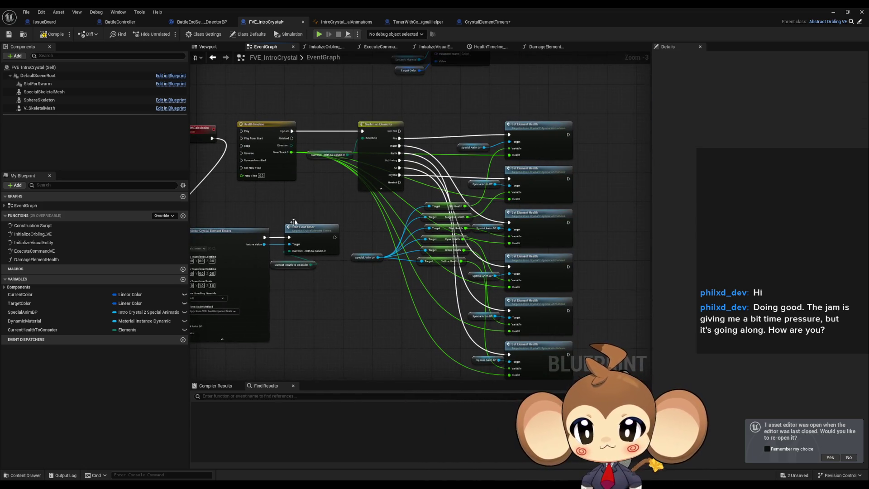
pyautogui.moveTo(294, 222); pyautogui.dragTo(406, 219)
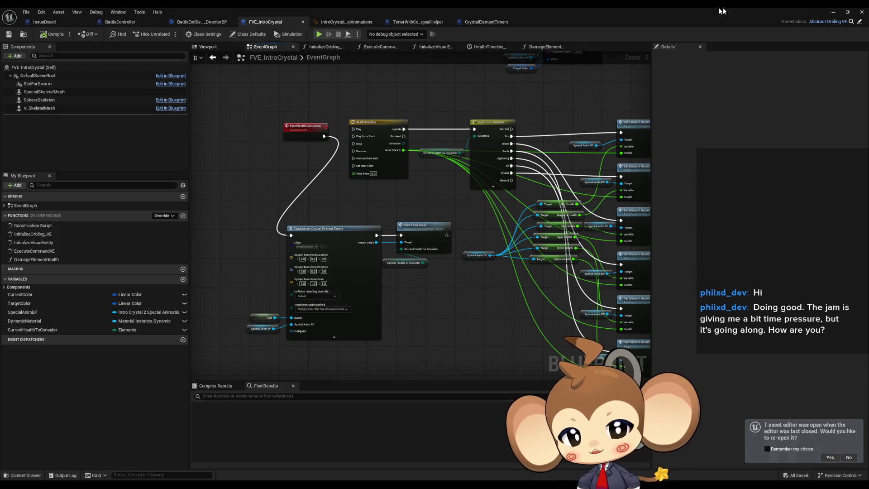
pyautogui.click(834, 12)
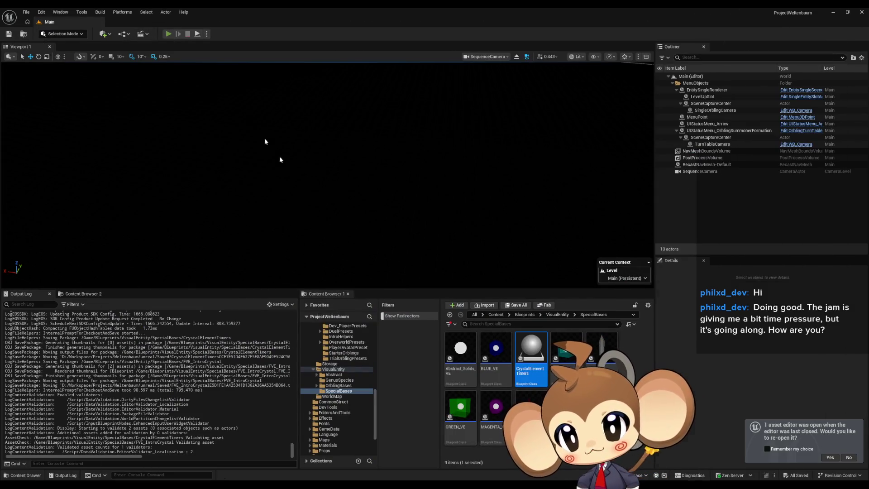
pyautogui.hotkey('alt', 'p')
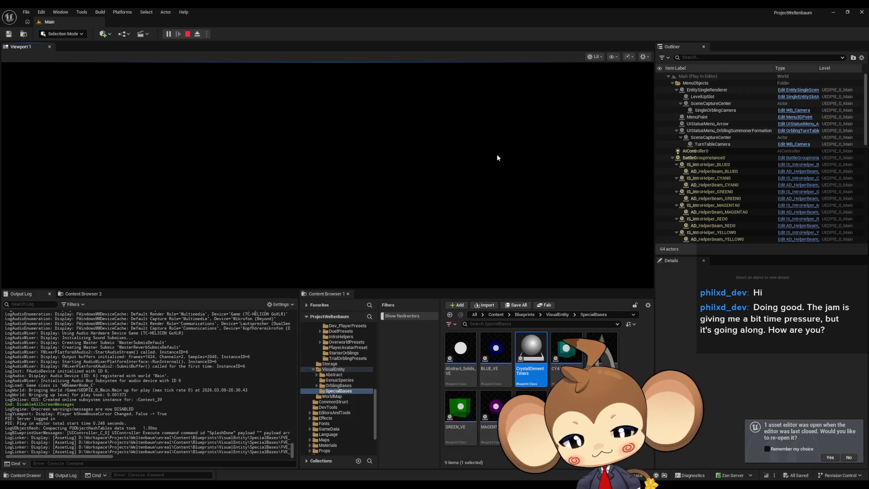
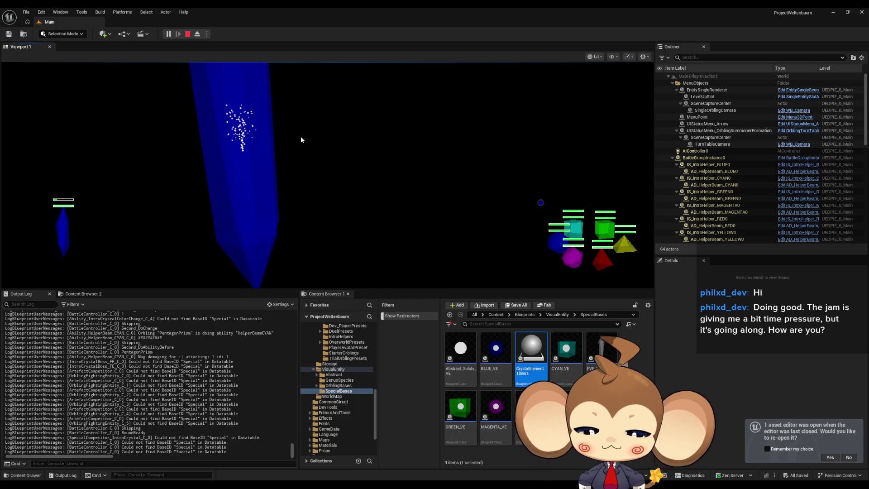
# Step: Toggle the full-screen game view, stop the play session, and return to FVE_IntroCrystal
pyautogui.press('F11')
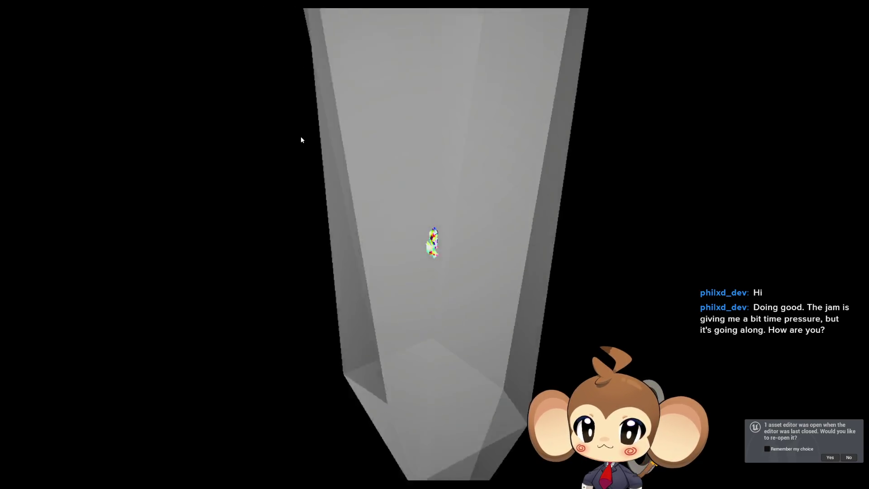
pyautogui.press('F11')
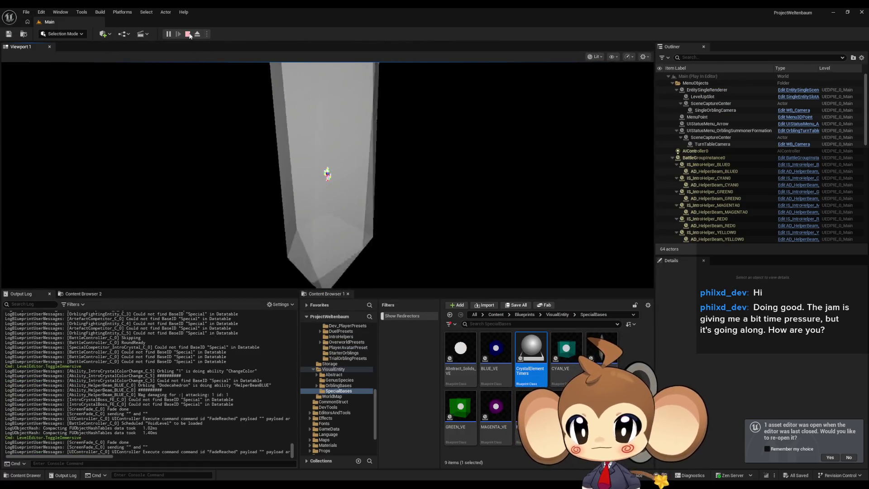
pyautogui.press('Escape')
pyautogui.moveTo(387, 465)
pyautogui.click(421, 453)
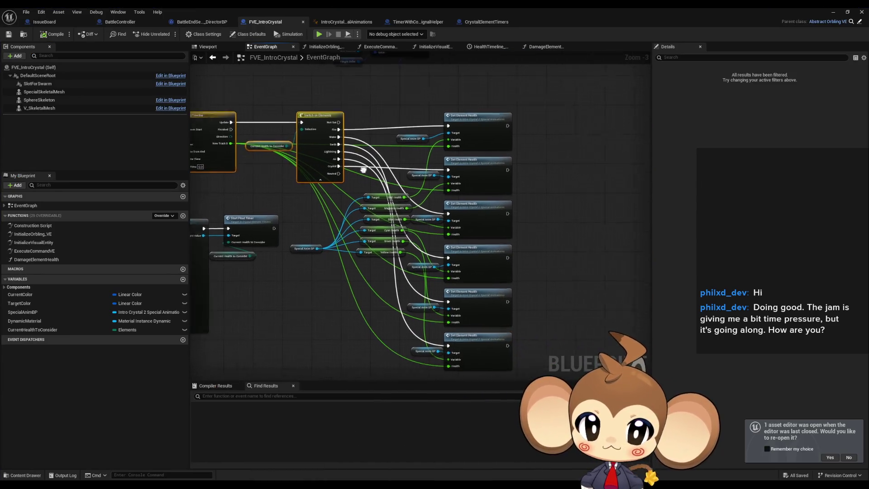
# Step: Delete the element Switch and Set Element Health nodes, move SpawnActor beside StartHealthCalculation, and compile
pyautogui.moveTo(352, 104); pyautogui.dragTo(531, 366)
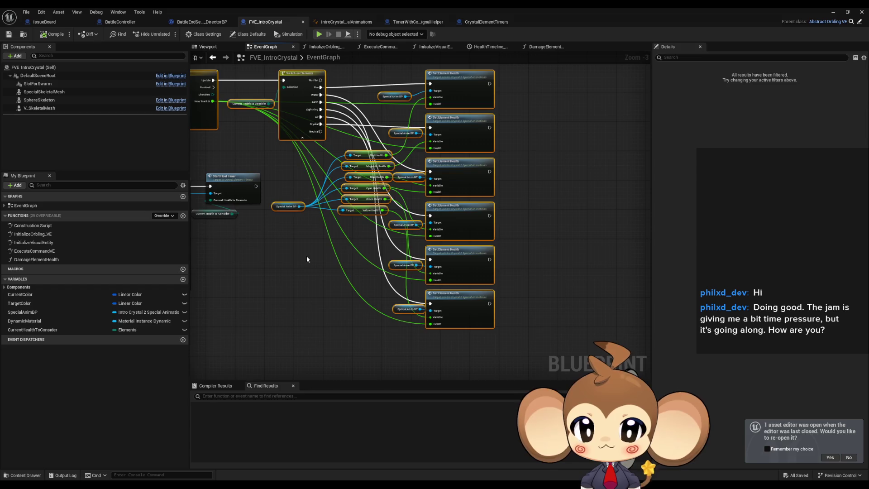
pyautogui.press('Delete')
pyautogui.moveTo(288, 245)
pyautogui.mouseDown()
pyautogui.moveTo(428, 290)
pyautogui.moveTo(475, 280)
pyautogui.mouseUp()
pyautogui.moveTo(317, 289)
pyautogui.mouseDown()
pyautogui.moveTo(375, 241)
pyautogui.moveTo(369, 191)
pyautogui.mouseUp()
pyautogui.click(384, 149)
pyautogui.moveTo(384, 149); pyautogui.dragTo(379, 164)
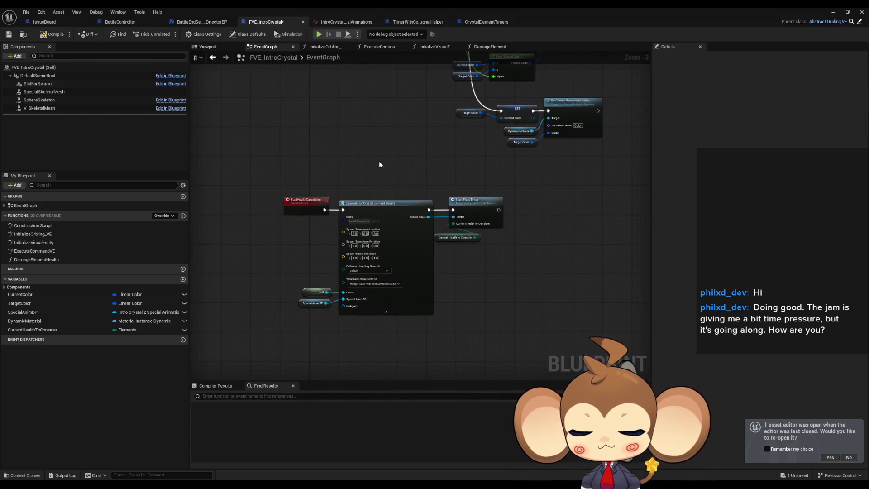
pyautogui.click(52, 35)
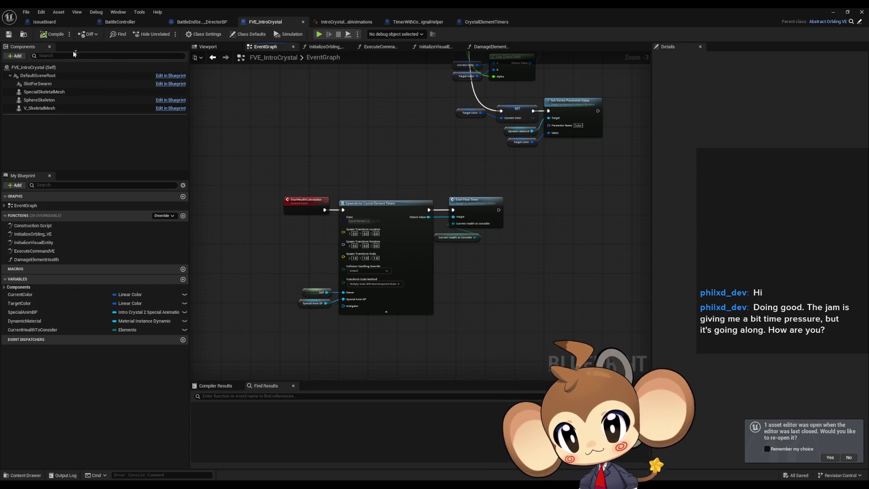
pyautogui.click(44, 22)
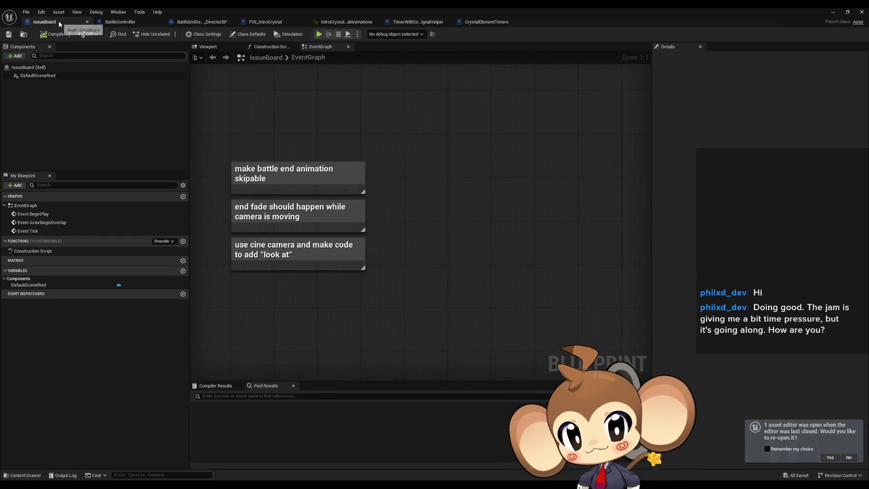
# Step: Delete the 'end fade should happen while camera is moving' note, keeping the other two notes
pyautogui.moveTo(310, 170); pyautogui.dragTo(435, 210)
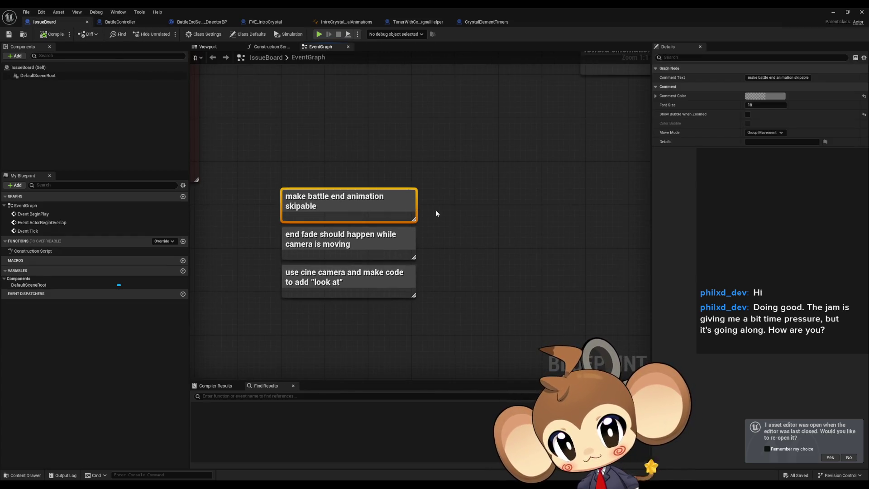
pyautogui.moveTo(254, 241); pyautogui.dragTo(468, 251)
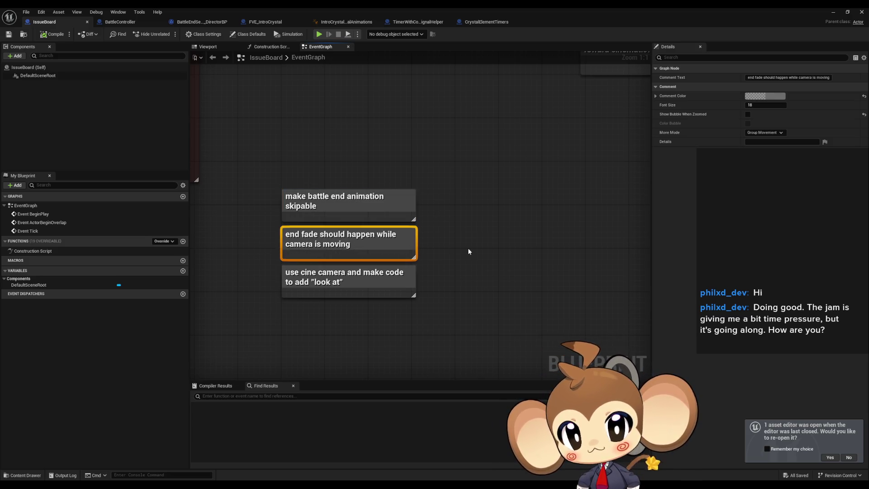
pyautogui.press('Delete')
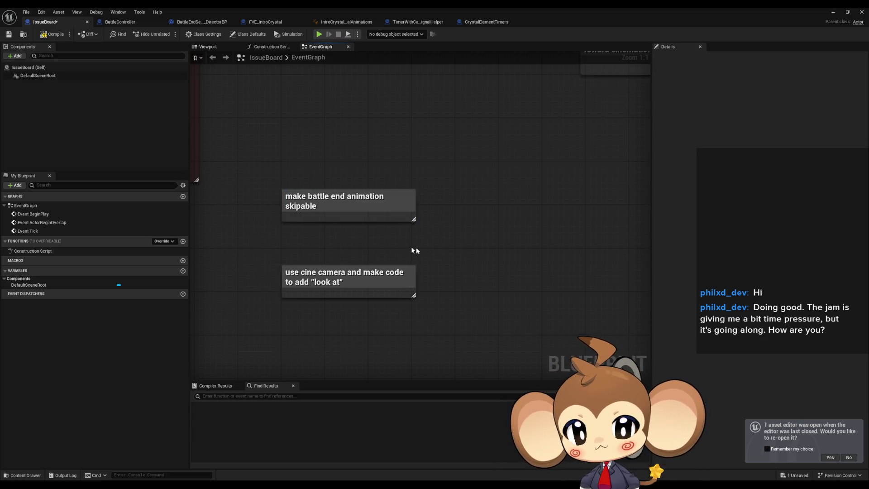
pyautogui.moveTo(319, 235); pyautogui.dragTo(504, 281)
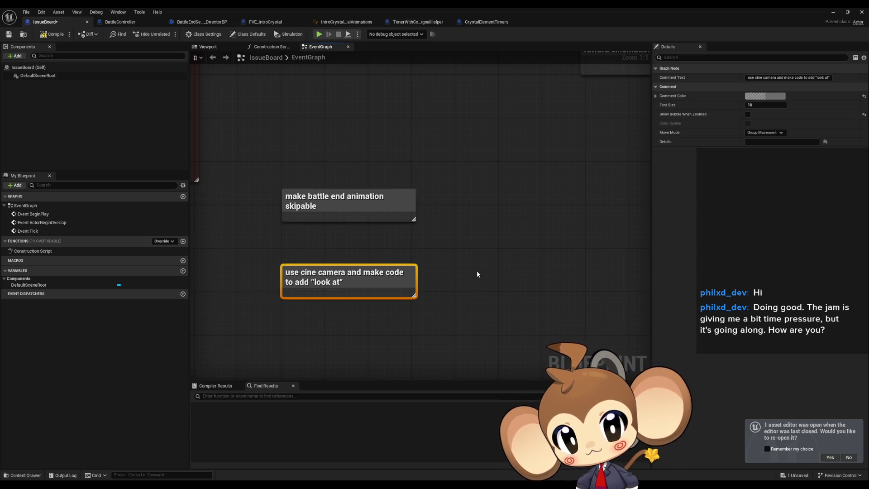
pyautogui.moveTo(306, 154); pyautogui.dragTo(469, 225)
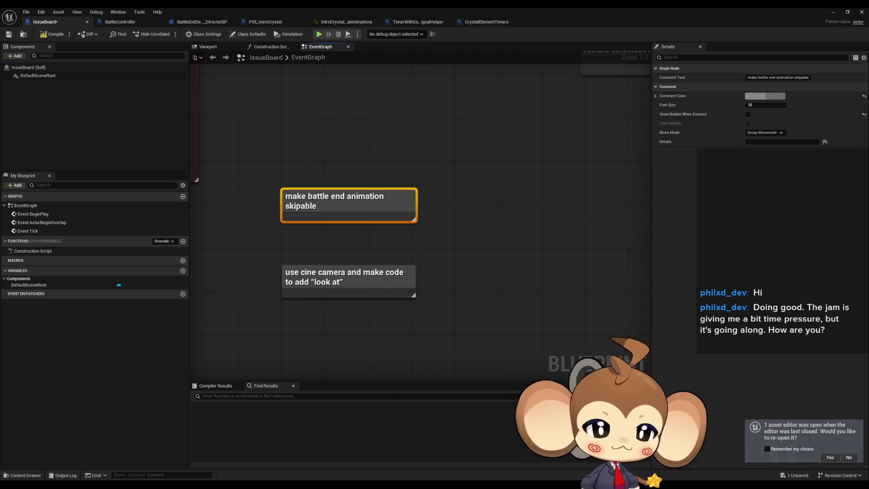
# Step: Pan and zoom around the IssueBoard graph to review the remaining notes and things-to-test group
pyautogui.moveTo(438, 242)
pyautogui.mouseDown()
pyautogui.moveTo(462, 249)
pyautogui.moveTo(493, 237)
pyautogui.mouseUp()
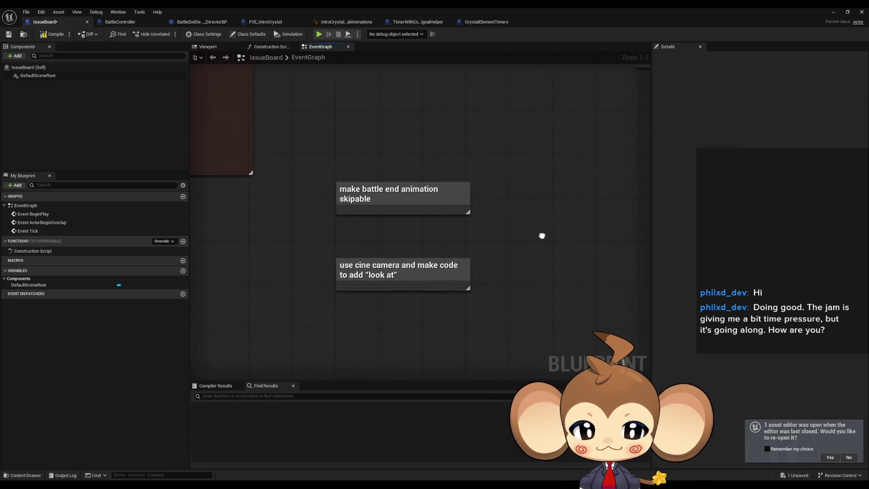
pyautogui.scroll(-1, 509, 243)
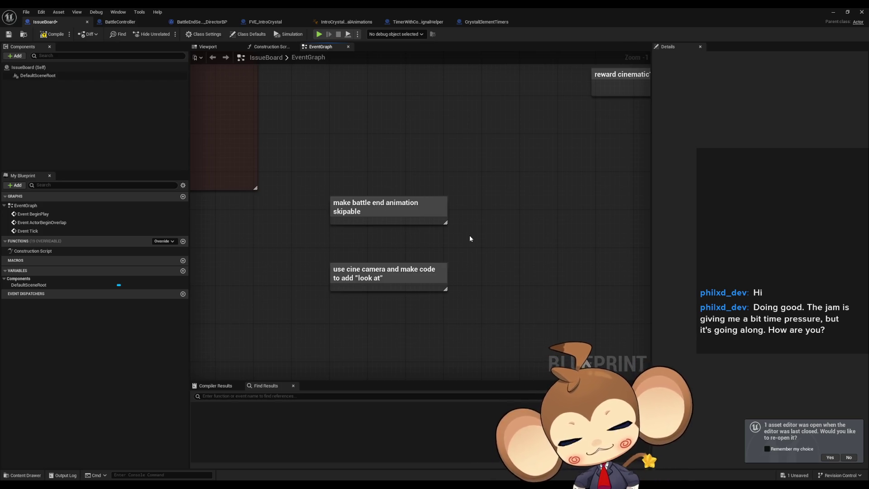
pyautogui.moveTo(512, 247); pyautogui.dragTo(459, 243)
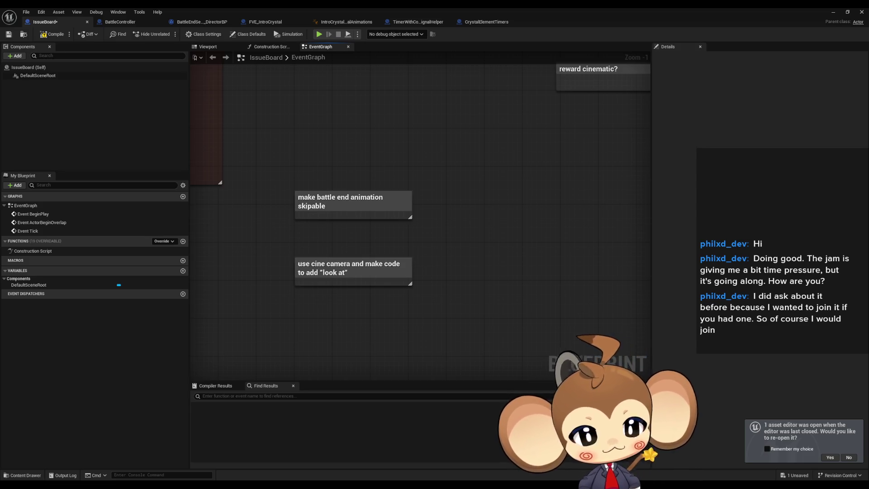
pyautogui.scroll(-2, 388, 198)
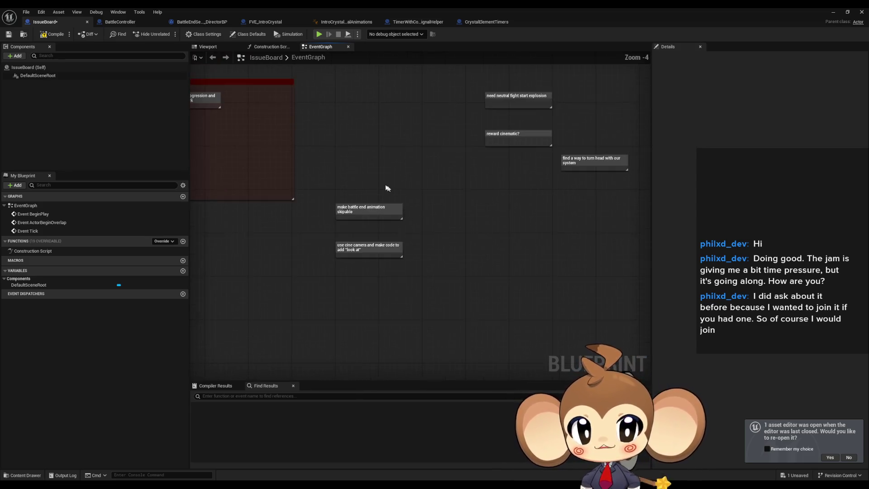
pyautogui.scroll(-1, 501, 244)
pyautogui.moveTo(484, 241)
pyautogui.mouseDown()
pyautogui.moveTo(450, 241)
pyautogui.moveTo(497, 239)
pyautogui.moveTo(403, 271)
pyautogui.moveTo(386, 266)
pyautogui.mouseUp()
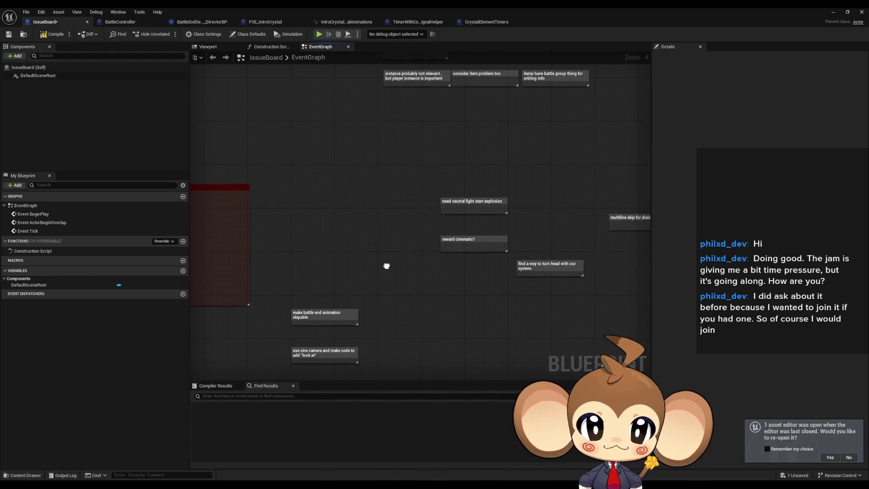
pyautogui.scroll(4, 463, 181)
pyautogui.click(344, 178)
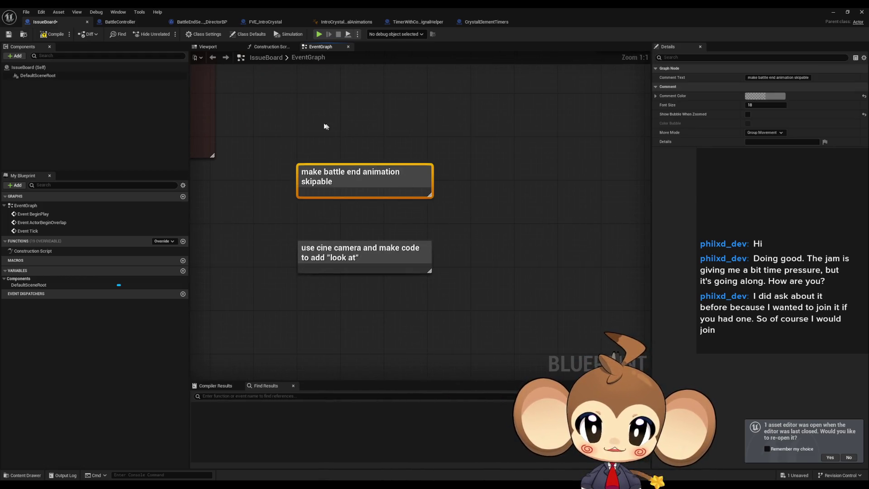
pyautogui.click(107, 23)
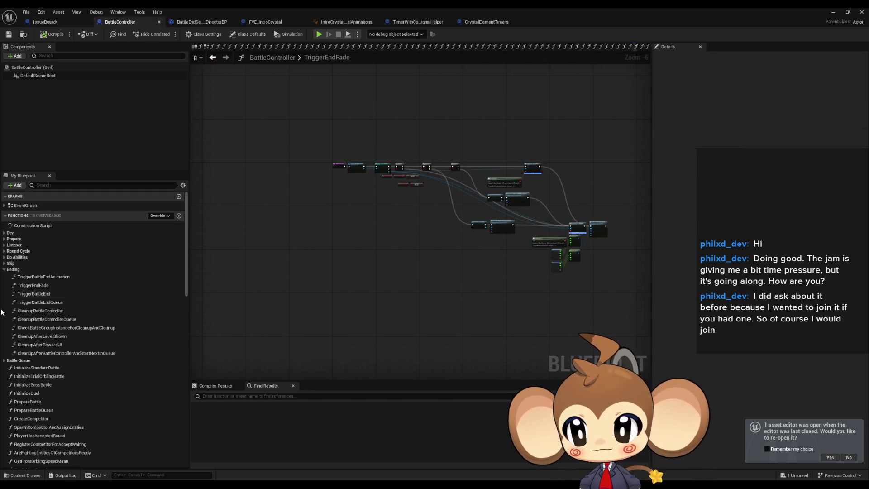
# Step: Search BattleController for 'skip' and jump to the SkipToNext function graph
pyautogui.click(230, 398)
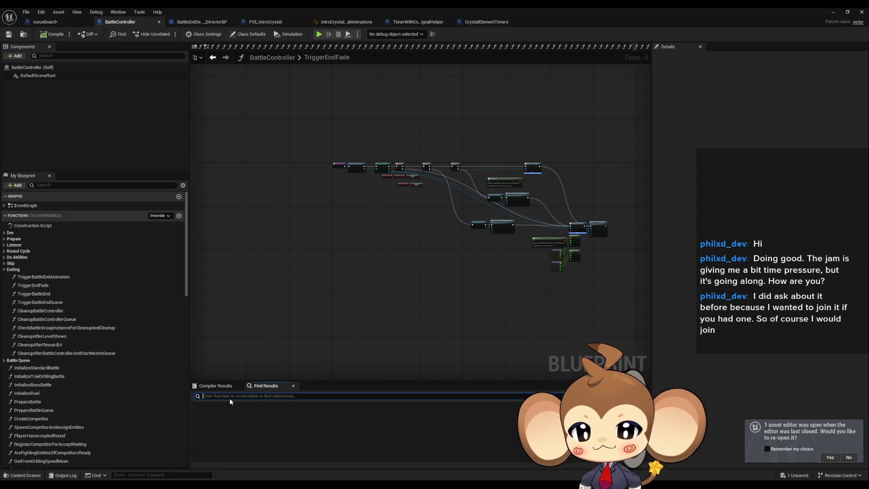
pyautogui.write('skip')
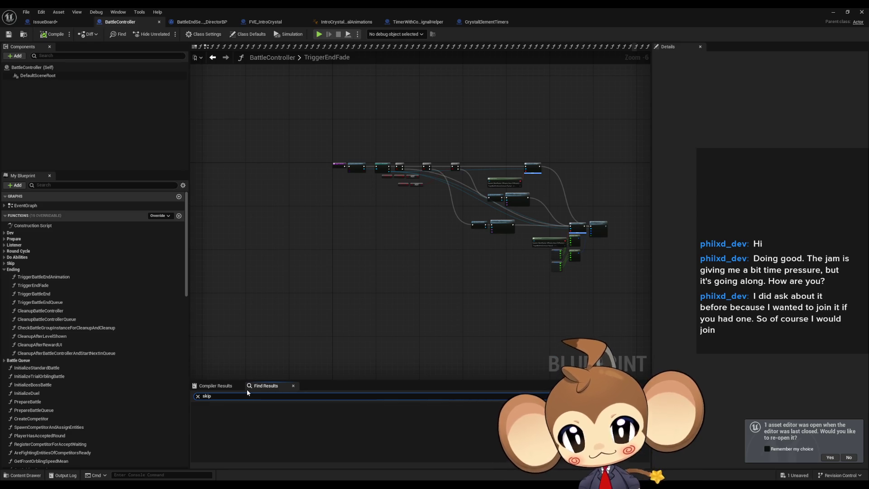
pyautogui.press('Return')
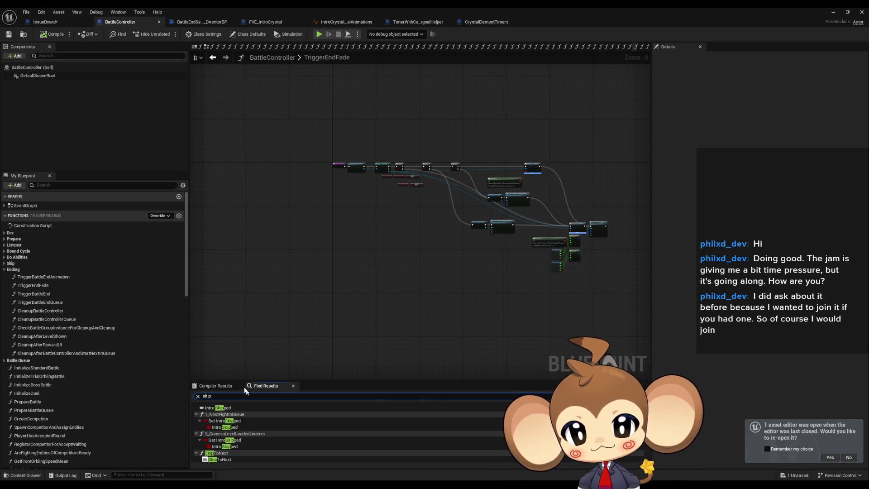
pyautogui.click(224, 460)
pyautogui.scroll(-3, 293, 267)
pyautogui.scroll(4, 293, 263)
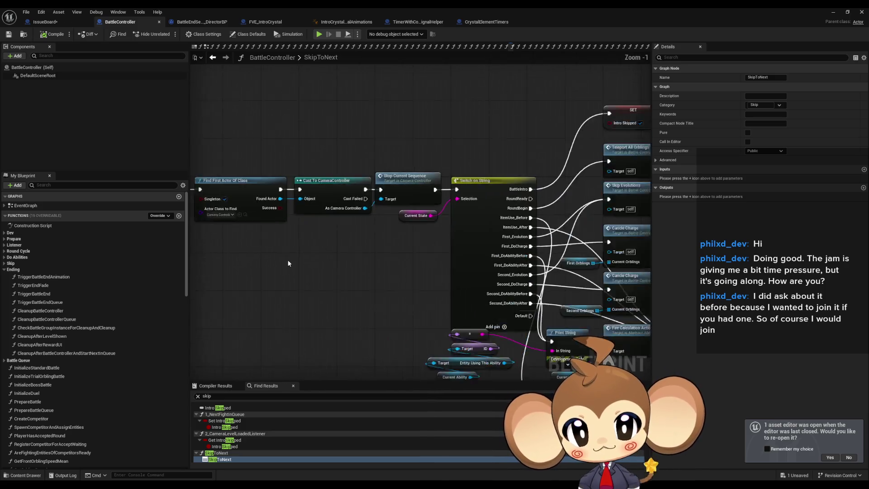
pyautogui.moveTo(317, 134)
pyautogui.mouseDown()
pyautogui.moveTo(498, 229)
pyautogui.moveTo(496, 248)
pyautogui.mouseUp()
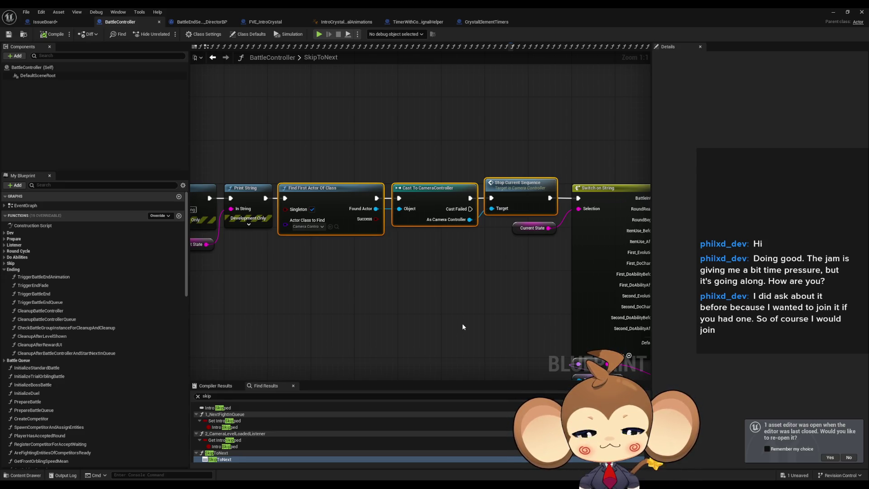
# Step: Inspect SkipToNext's camera nodes and Current State switch, then open TriggerBattleEndAnimation
pyautogui.moveTo(462, 300); pyautogui.dragTo(214, 288)
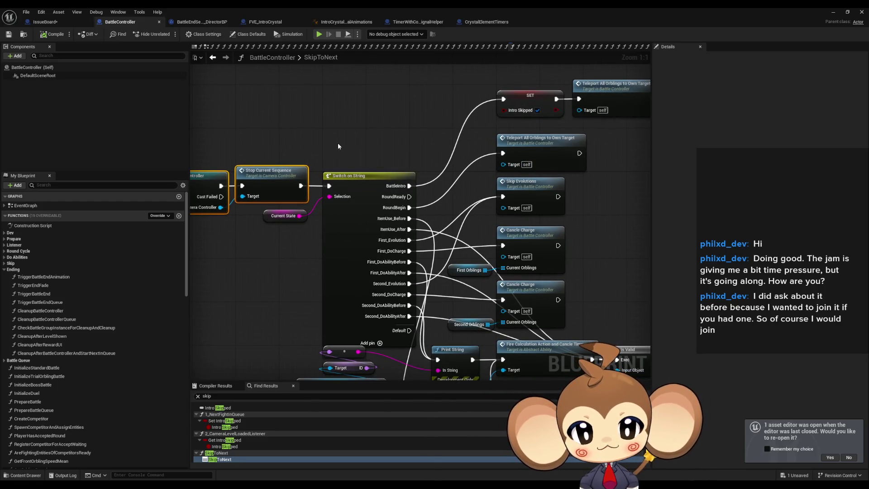
pyautogui.moveTo(337, 145)
pyautogui.mouseDown()
pyautogui.moveTo(436, 136)
pyautogui.moveTo(450, 125)
pyautogui.moveTo(573, 137)
pyautogui.mouseUp()
pyautogui.moveTo(336, 117); pyautogui.dragTo(523, 179)
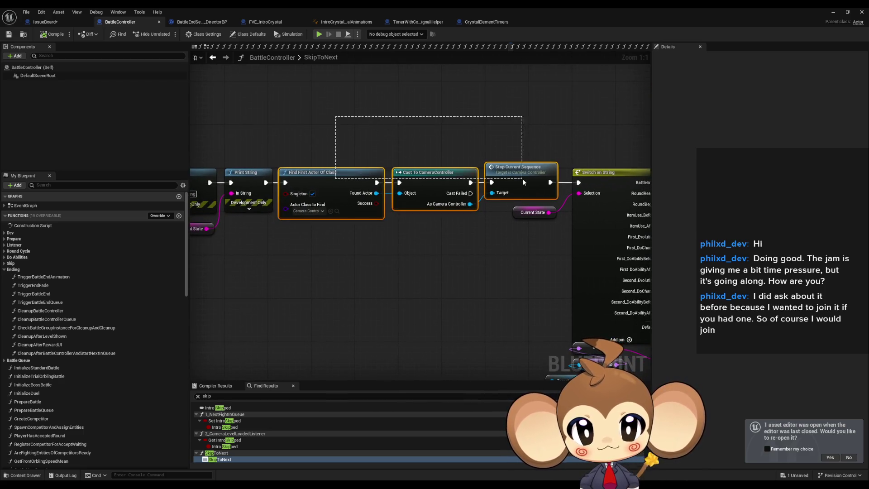
pyautogui.moveTo(476, 255); pyautogui.dragTo(375, 205)
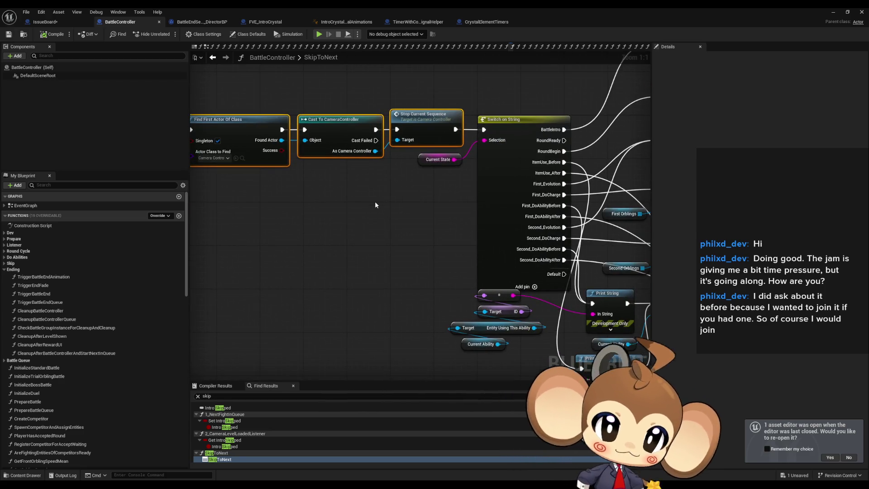
pyautogui.click(488, 239)
pyautogui.click(446, 160)
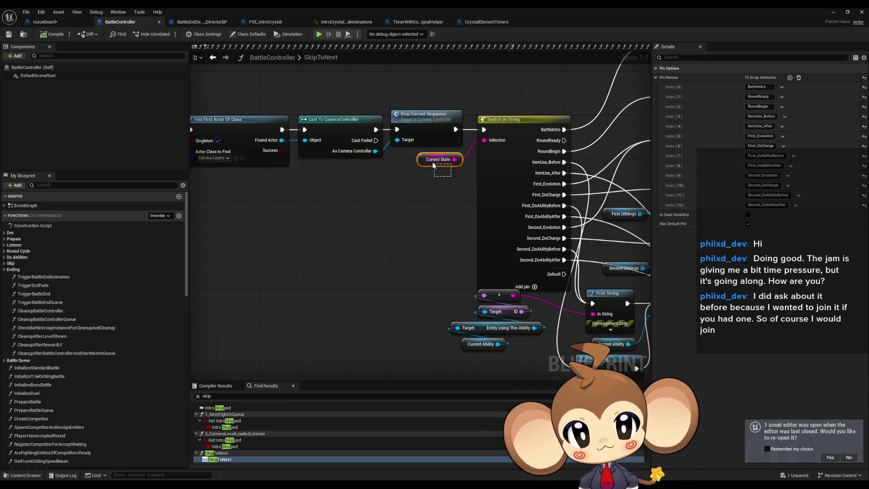
pyautogui.click(408, 237)
pyautogui.moveTo(450, 190); pyautogui.dragTo(415, 153)
pyautogui.doubleClick(44, 276)
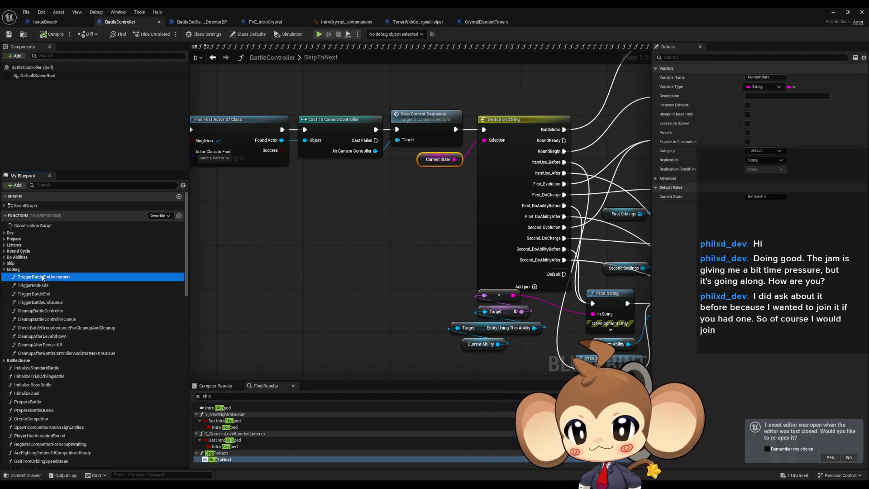
pyautogui.scroll(7, 458, 213)
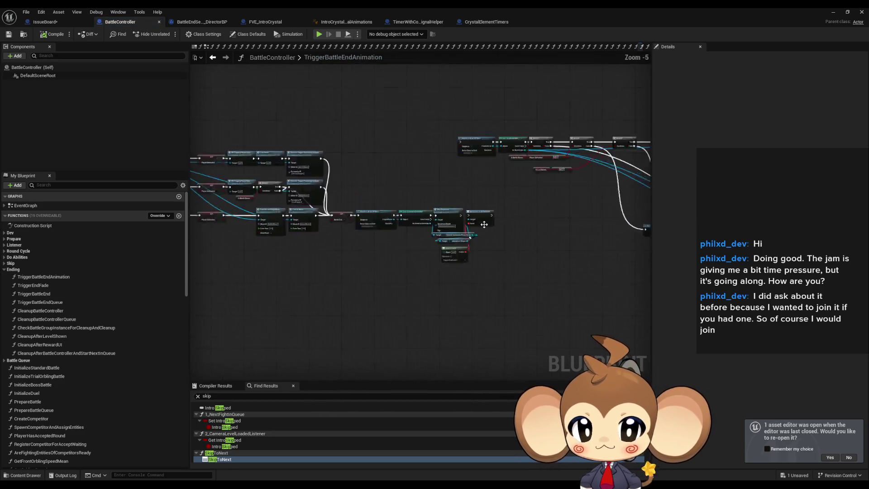
# Step: Delete the on-finished Bind Event, Create Event and sequence player nodes
pyautogui.click(466, 203)
pyautogui.keyDown('shift'); pyautogui.click(389, 300); pyautogui.keyUp('shift')
pyautogui.moveTo(467, 203)
pyautogui.mouseDown()
pyautogui.moveTo(493, 211)
pyautogui.moveTo(558, 278)
pyautogui.mouseUp()
pyautogui.moveTo(330, 267); pyautogui.dragTo(530, 289)
pyautogui.moveTo(399, 264); pyautogui.dragTo(382, 340)
pyautogui.press('Delete')
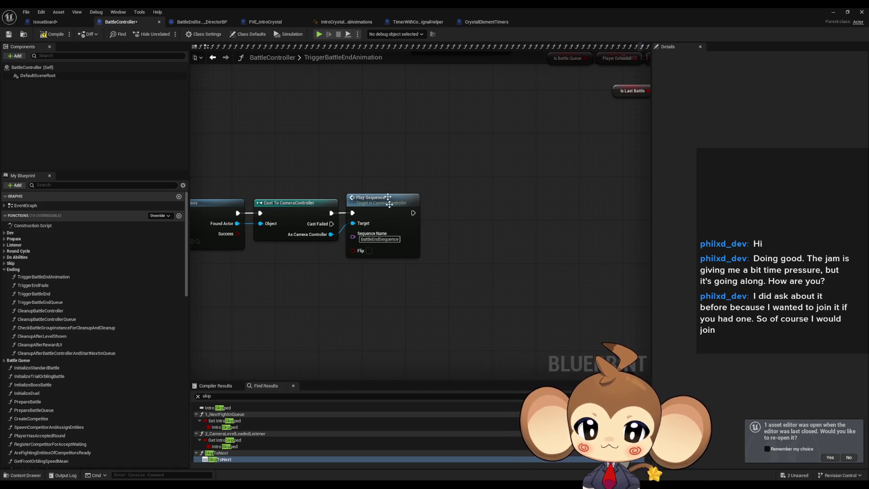
# Step: Add a SET Current State node and remove the stray Current State getter
pyautogui.moveTo(433, 258)
pyautogui.mouseDown()
pyautogui.moveTo(450, 255)
pyautogui.moveTo(437, 276)
pyautogui.mouseUp()
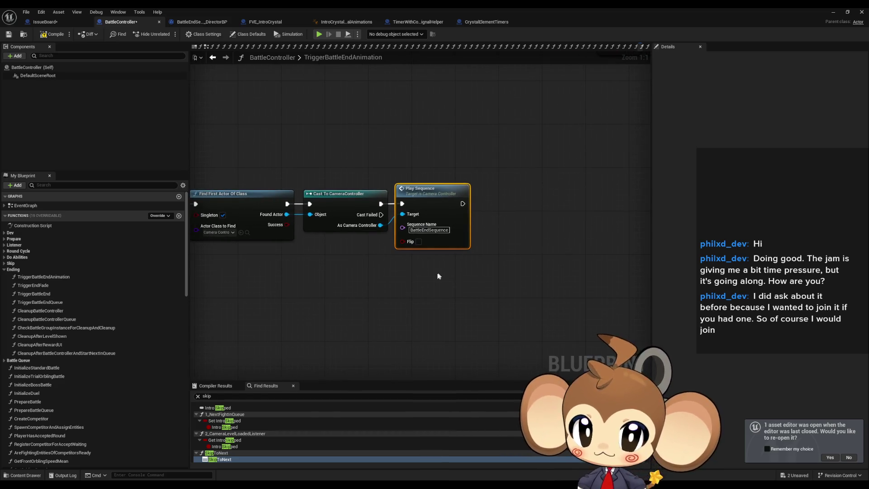
pyautogui.click(382, 272)
pyautogui.moveTo(363, 278); pyautogui.dragTo(320, 294)
pyautogui.hotkey('ctrl', 'v')
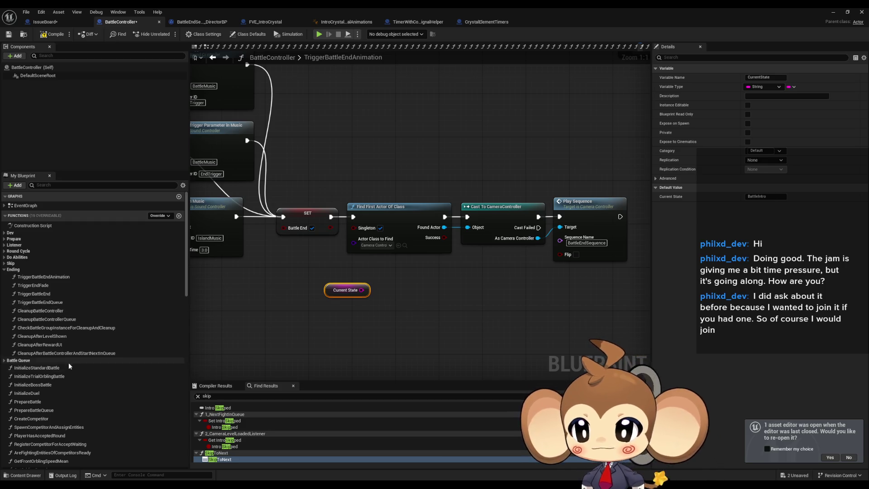
pyautogui.scroll(-4, 68, 366)
pyautogui.rightClick(337, 313)
pyautogui.write('current state')
pyautogui.press('Return')
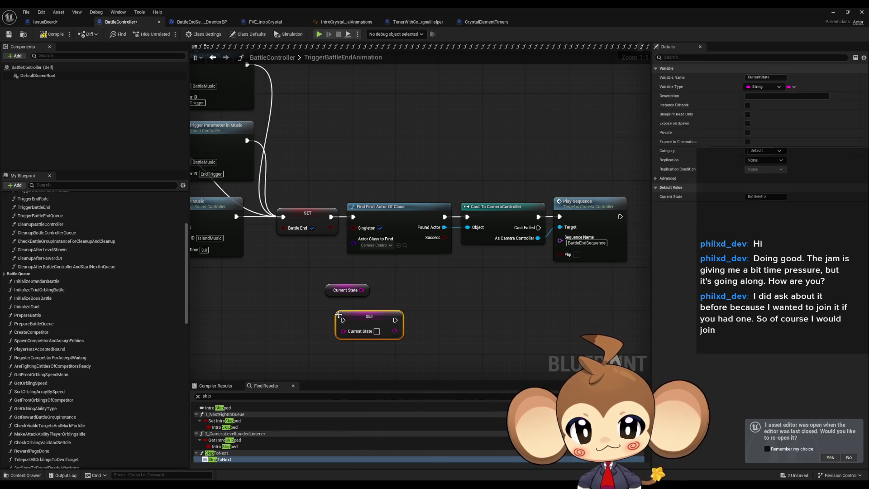
pyautogui.press('Delete')
pyautogui.write('BattleEnd')
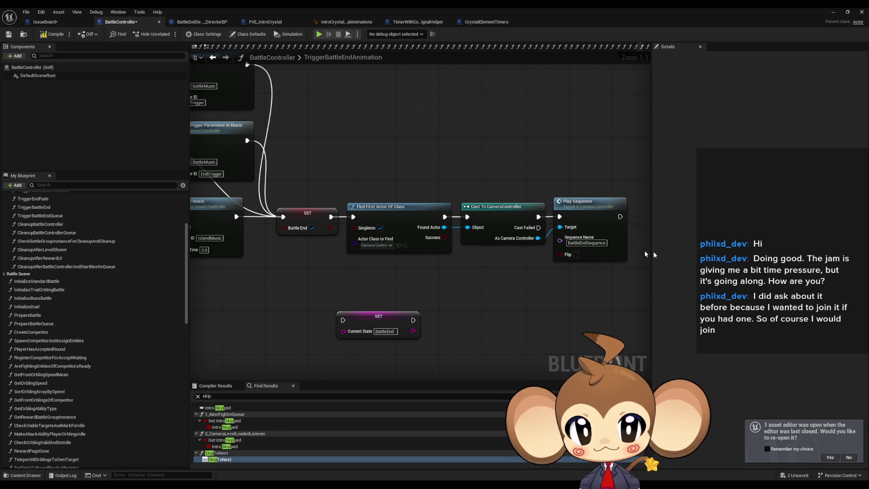
# Step: Wire SET Current State before Find First Actor Of Class and line up the four nodes
pyautogui.moveTo(557, 280)
pyautogui.mouseDown()
pyautogui.moveTo(542, 272)
pyautogui.moveTo(534, 223)
pyautogui.mouseUp()
pyautogui.click(335, 267)
pyautogui.scroll(-6, 109, 367)
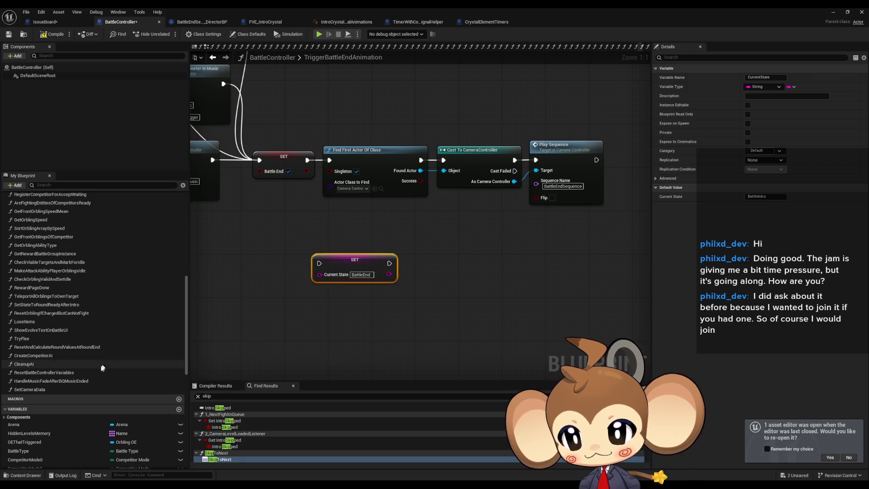
pyautogui.moveTo(379, 258); pyautogui.dragTo(347, 208)
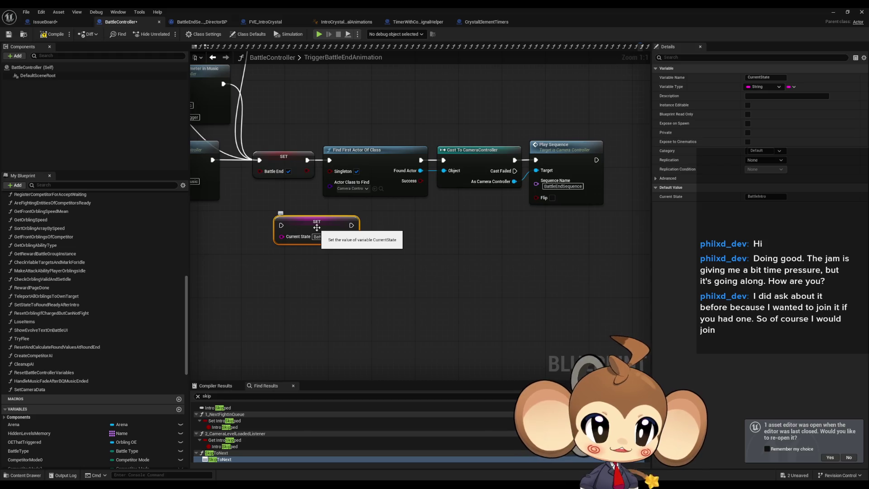
pyautogui.moveTo(351, 225)
pyautogui.mouseDown()
pyautogui.moveTo(330, 160)
pyautogui.moveTo(280, 225)
pyautogui.mouseUp()
pyautogui.moveTo(414, 134); pyautogui.dragTo(543, 190)
pyautogui.moveTo(383, 157)
pyautogui.mouseDown()
pyautogui.moveTo(404, 174)
pyautogui.moveTo(427, 222)
pyautogui.mouseUp()
pyautogui.keyDown('shift'); pyautogui.click(314, 222); pyautogui.keyUp('shift')
pyautogui.moveTo(313, 221); pyautogui.dragTo(362, 156)
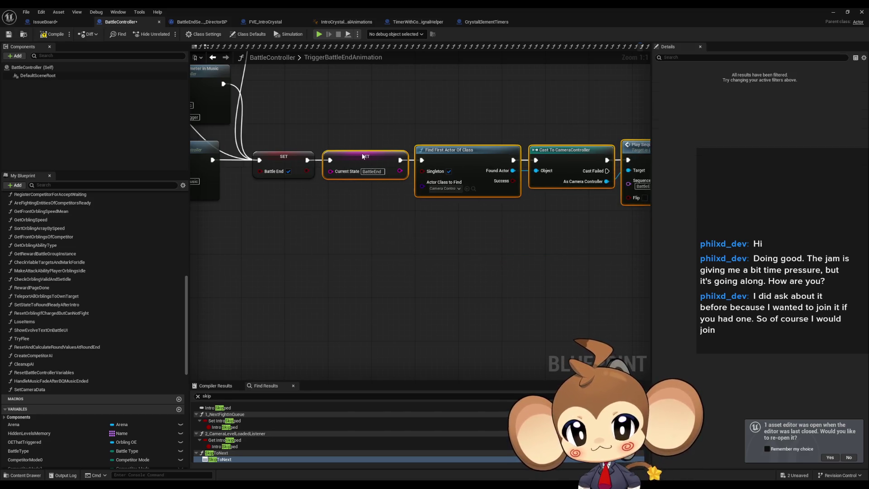
pyautogui.click(385, 192)
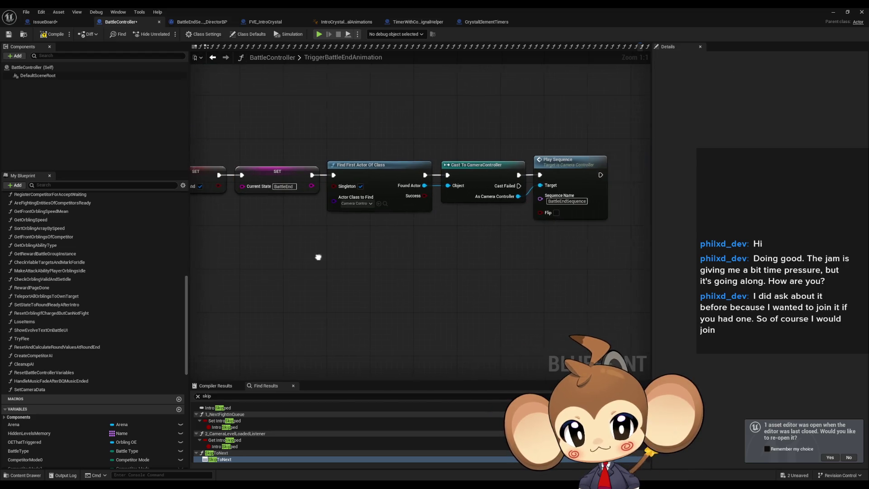
# Step: View ResetAndCalculateRoundValuesAtRoundEnd and ResetBattleControllerVariables, then return to TriggerBattleEndAnimation
pyautogui.doubleClick(62, 347)
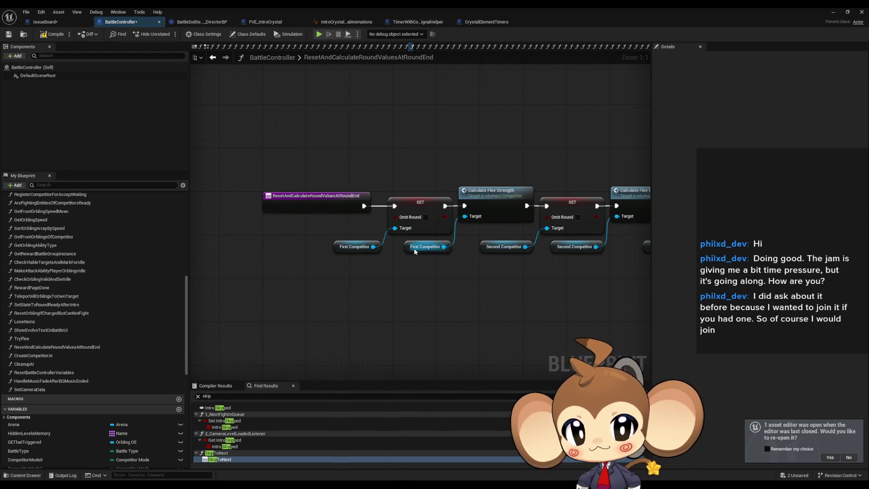
pyautogui.doubleClick(39, 376)
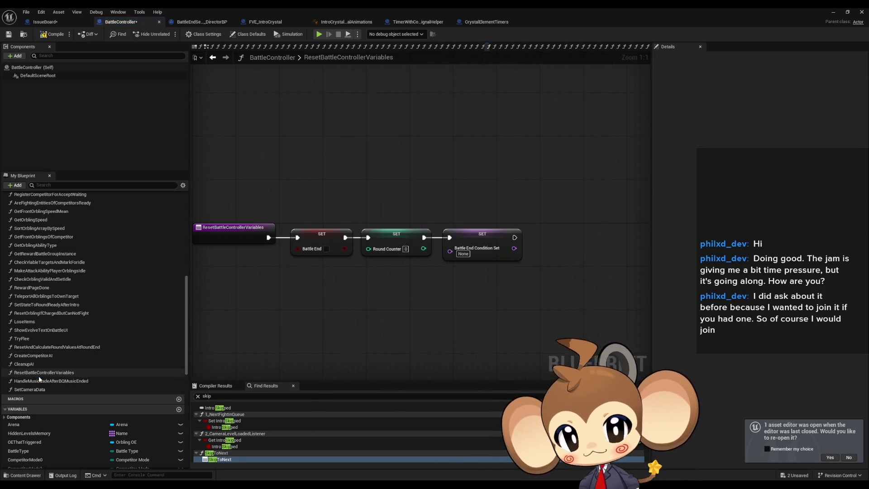
pyautogui.click(342, 240)
pyautogui.click(338, 283)
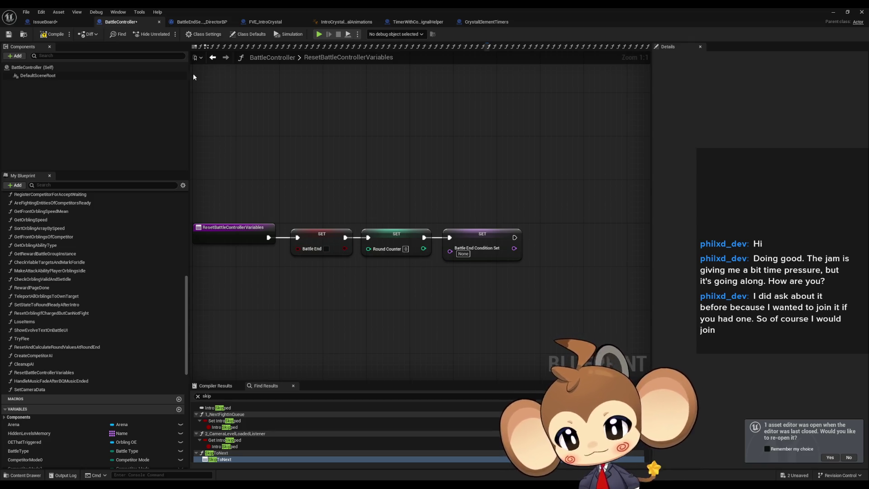
pyautogui.click(213, 59)
pyautogui.click(214, 59)
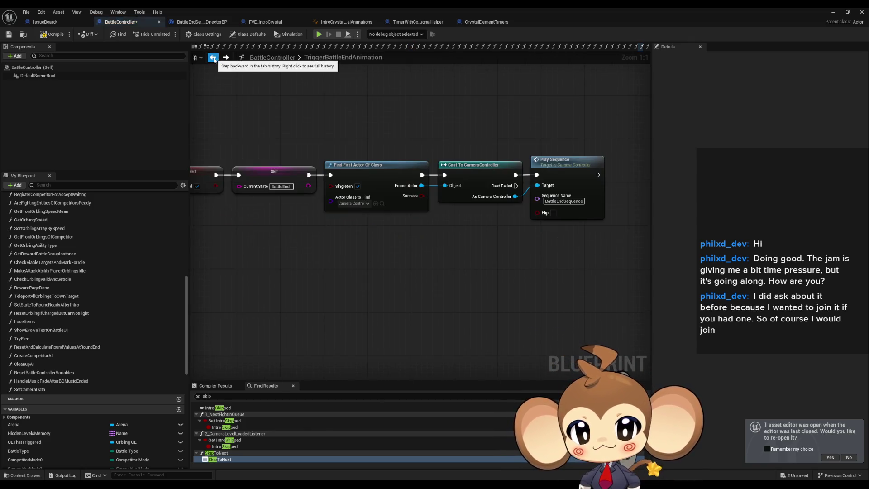
# Step: Check the SET Current State and Play Sequence nodes, then open SkipToNext from search results
pyautogui.scroll(-3, 405, 216)
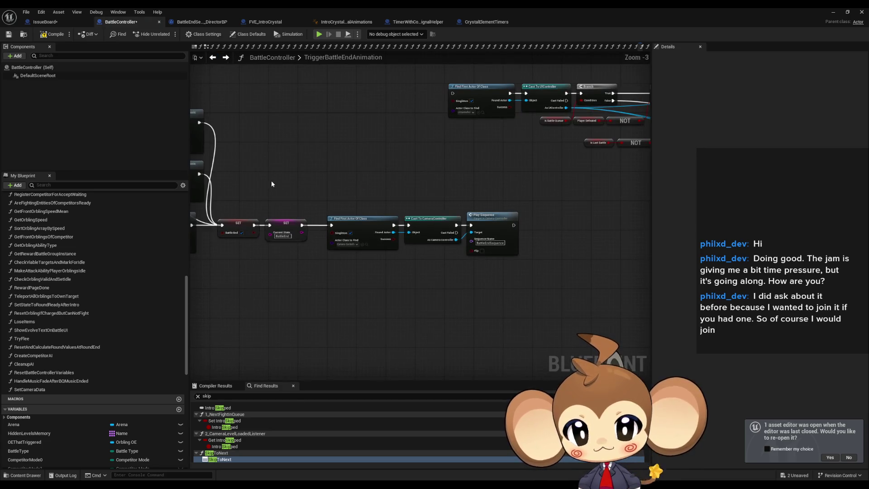
pyautogui.moveTo(303, 262); pyautogui.dragTo(302, 267)
pyautogui.scroll(3, 302, 267)
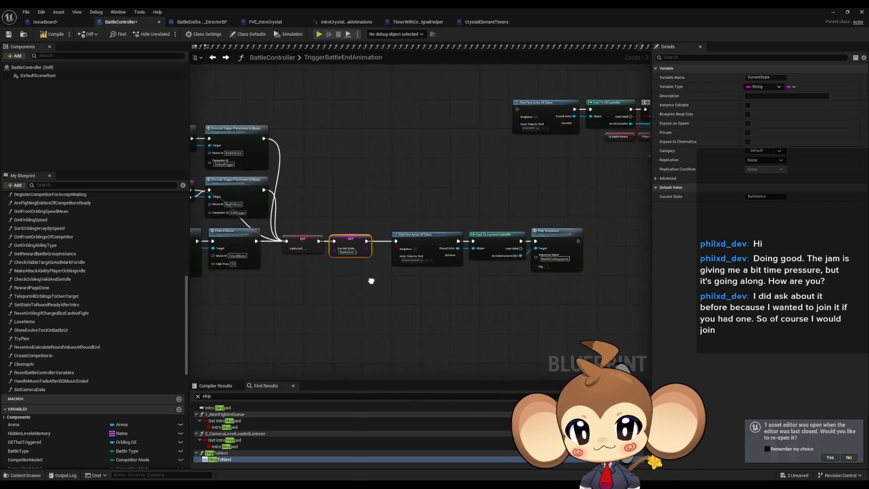
pyautogui.moveTo(360, 270)
pyautogui.mouseDown()
pyautogui.moveTo(139, 270)
pyautogui.moveTo(210, 251)
pyautogui.mouseUp()
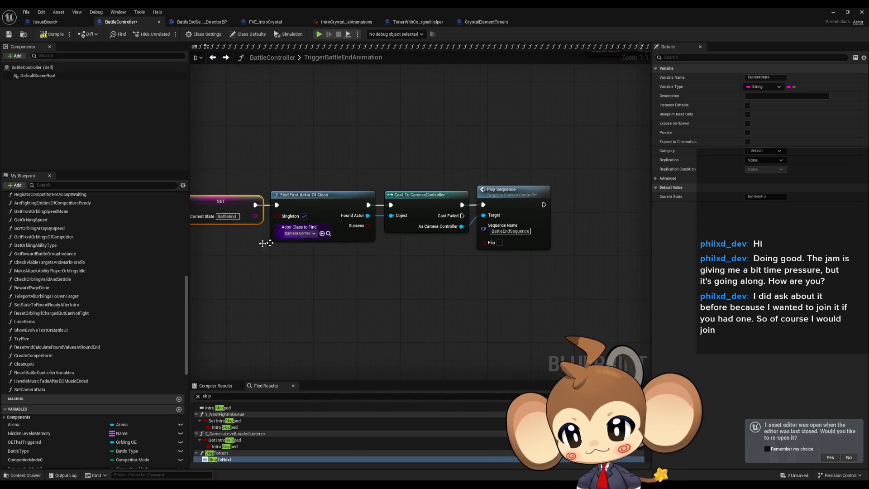
pyautogui.scroll(-2, 121, 317)
pyautogui.click(230, 459)
pyautogui.doubleClick(230, 460)
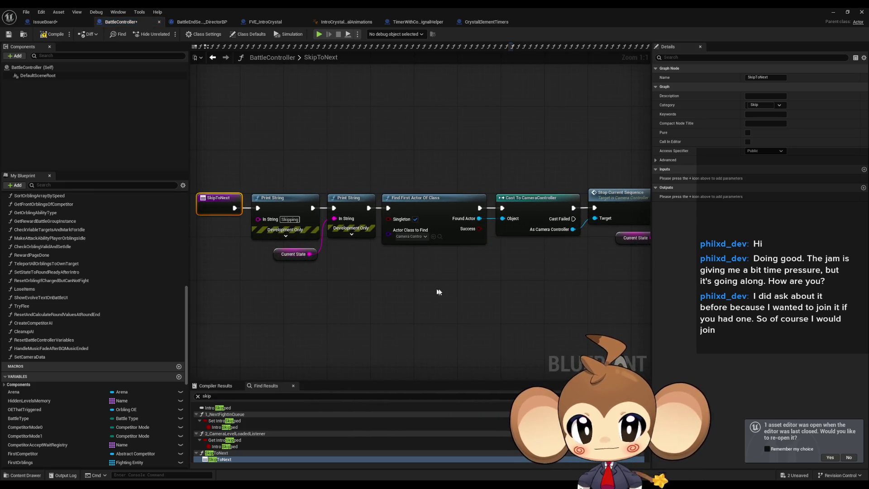
# Step: Review SkipToNext's Switch on String and camera nodes, briefly comparing with TriggerBattleEndAnimation
pyautogui.scroll(-2, 438, 292)
pyautogui.moveTo(438, 292); pyautogui.dragTo(328, 239)
pyautogui.moveTo(289, 134)
pyautogui.mouseDown()
pyautogui.moveTo(380, 215)
pyautogui.moveTo(406, 259)
pyautogui.mouseUp()
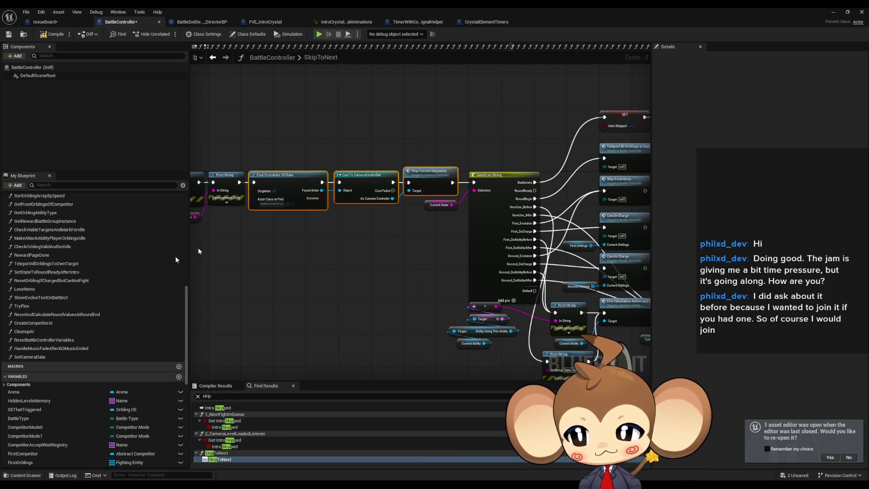
pyautogui.scroll(7, 113, 305)
pyautogui.scroll(-7, 116, 300)
pyautogui.moveTo(313, 261); pyautogui.dragTo(372, 288)
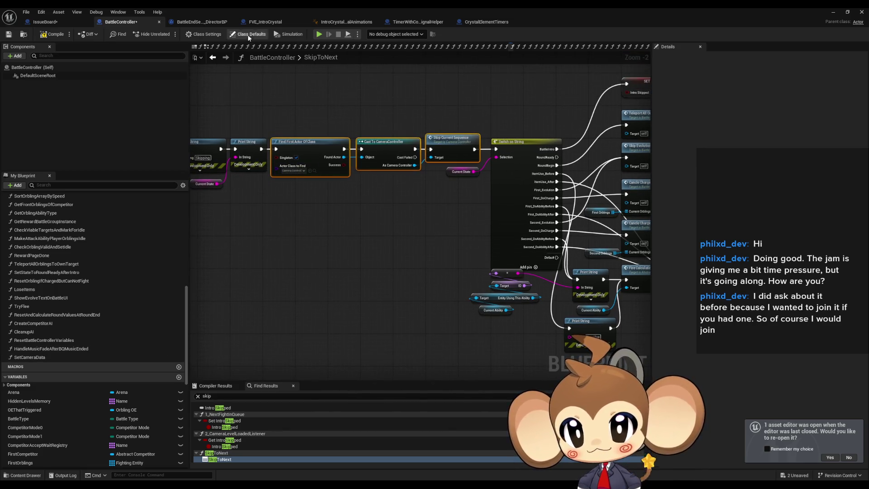
pyautogui.click(211, 59)
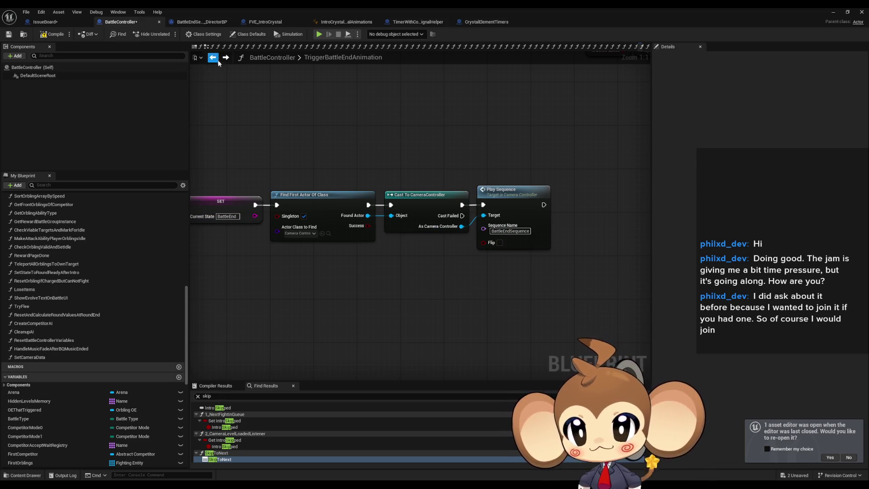
pyautogui.hotkey('alt', 'Right')
# Step: Add a BattleEnd case to the Switch on String node
pyautogui.click(502, 226)
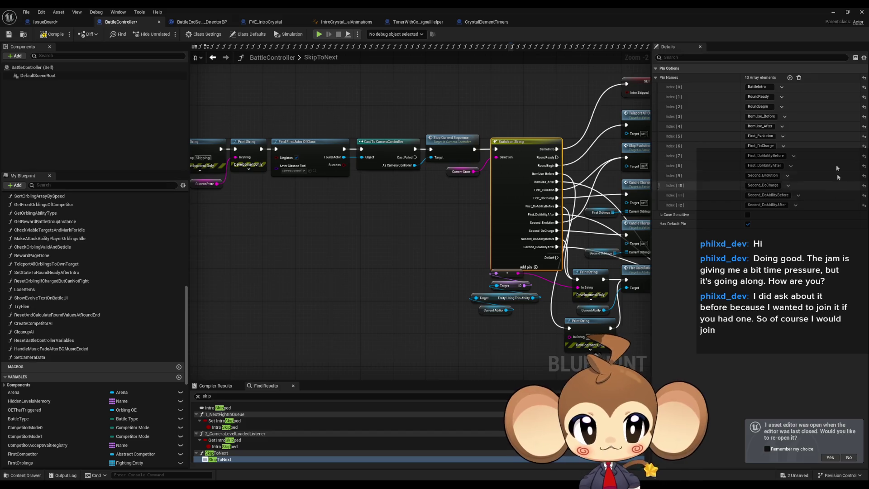
pyautogui.click(790, 78)
pyautogui.write('BattleEnd')
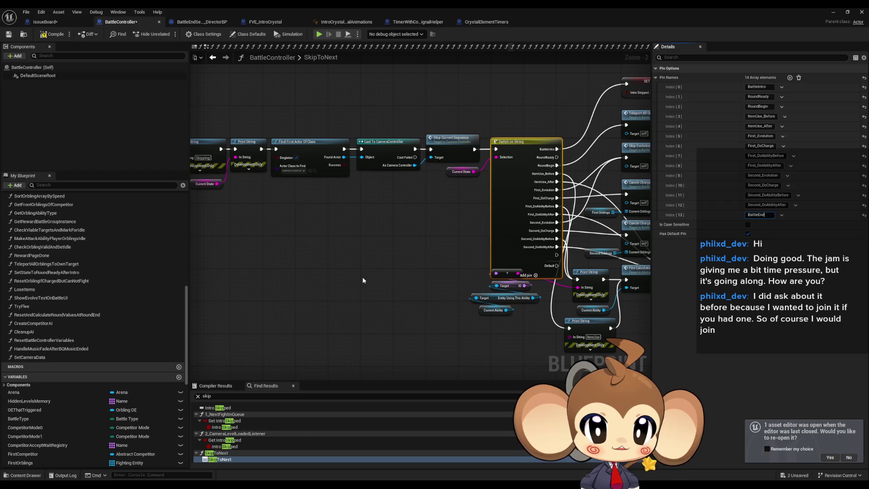
pyautogui.click(363, 280)
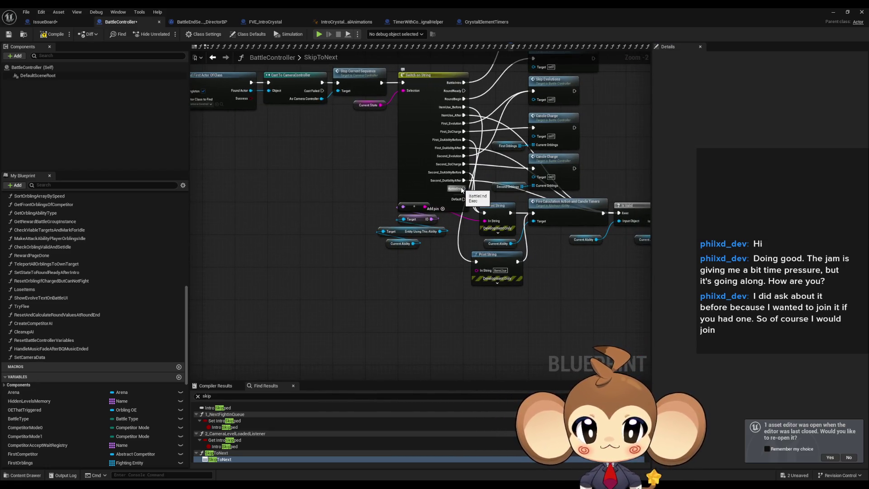
# Step: Check TriggerBattleEndAnimation's Play Sequence, then place a Trigger End Fade call by the BattleEnd case
pyautogui.scroll(5, 104, 345)
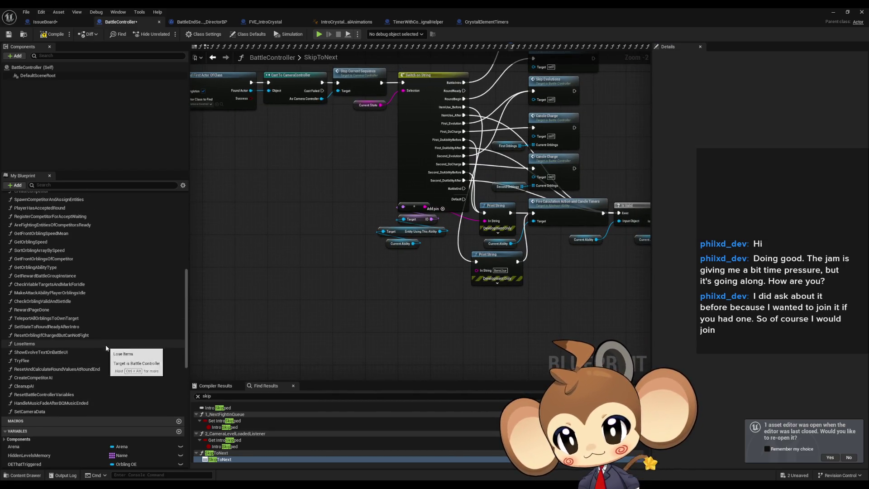
pyautogui.scroll(5, 105, 345)
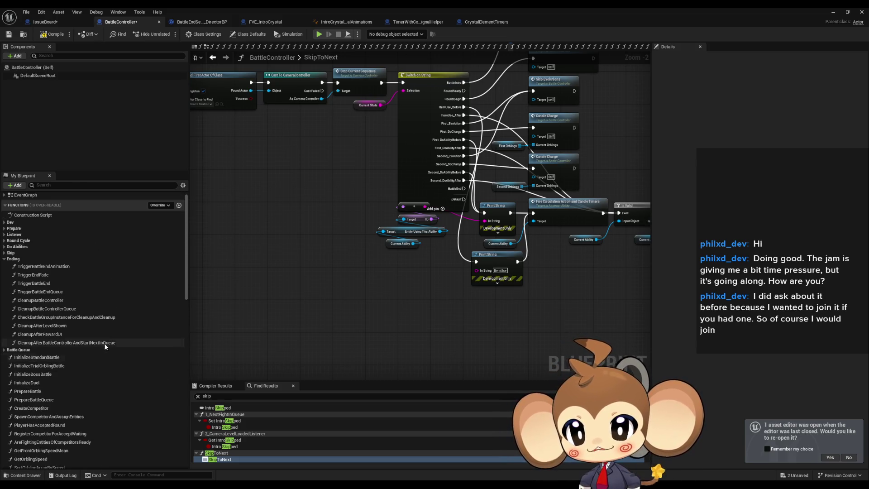
pyautogui.doubleClick(57, 268)
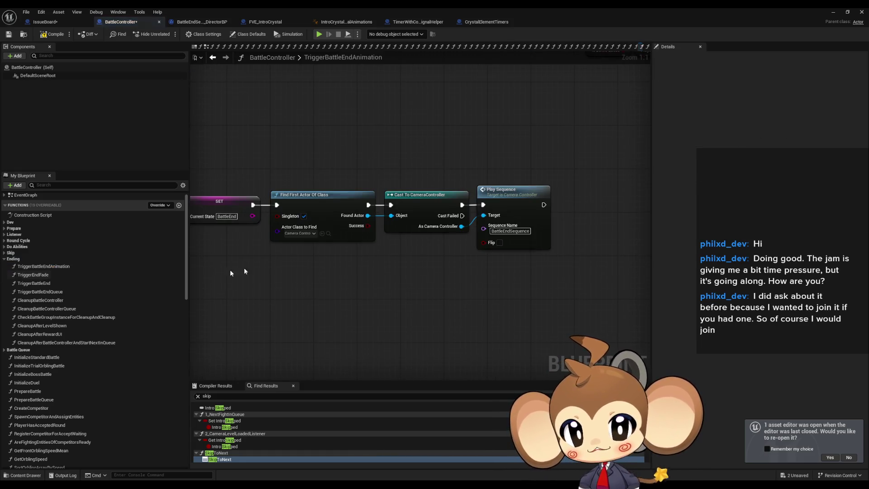
pyautogui.click(507, 193)
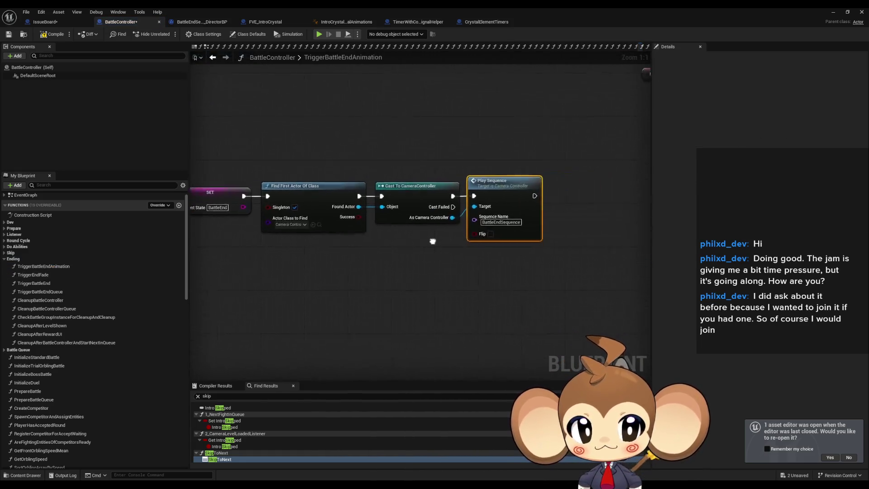
pyautogui.click(213, 58)
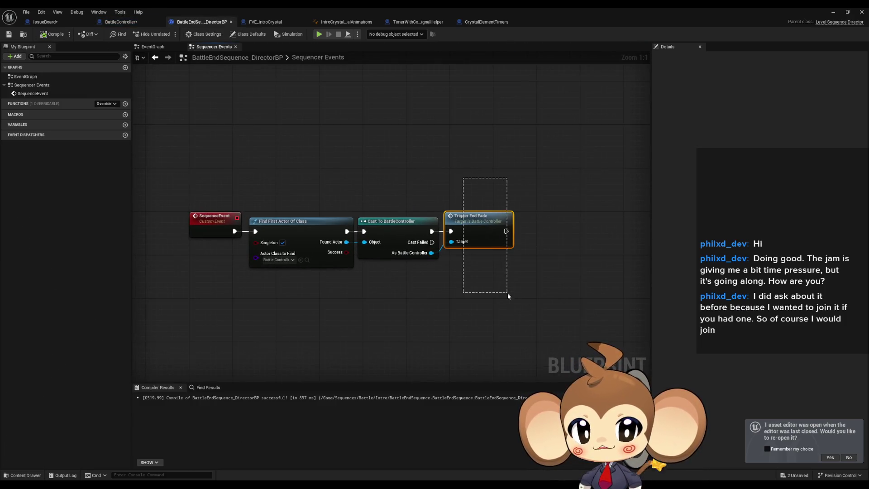
pyautogui.click(120, 22)
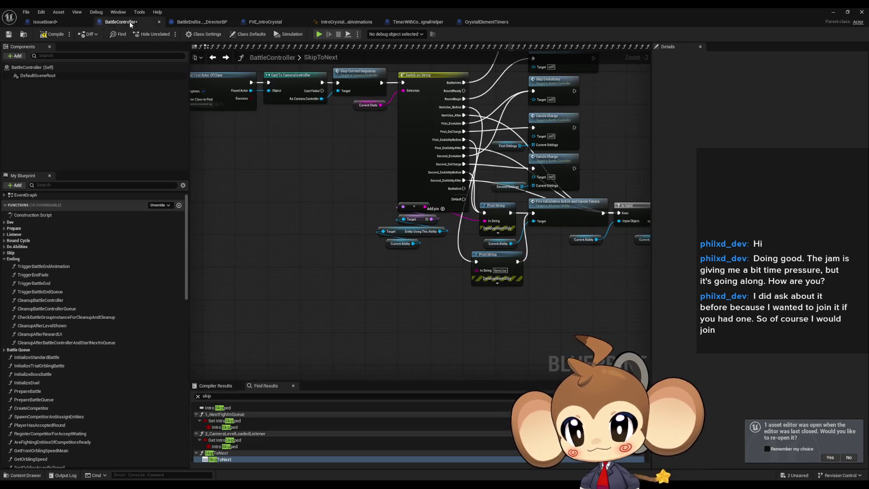
pyautogui.moveTo(52, 275)
pyautogui.mouseDown()
pyautogui.moveTo(450, 324)
pyautogui.moveTo(459, 318)
pyautogui.mouseUp()
pyautogui.moveTo(463, 188)
pyautogui.mouseDown()
pyautogui.moveTo(448, 317)
pyautogui.moveTo(464, 332)
pyautogui.moveTo(562, 300)
pyautogui.moveTo(555, 312)
pyautogui.mouseUp()
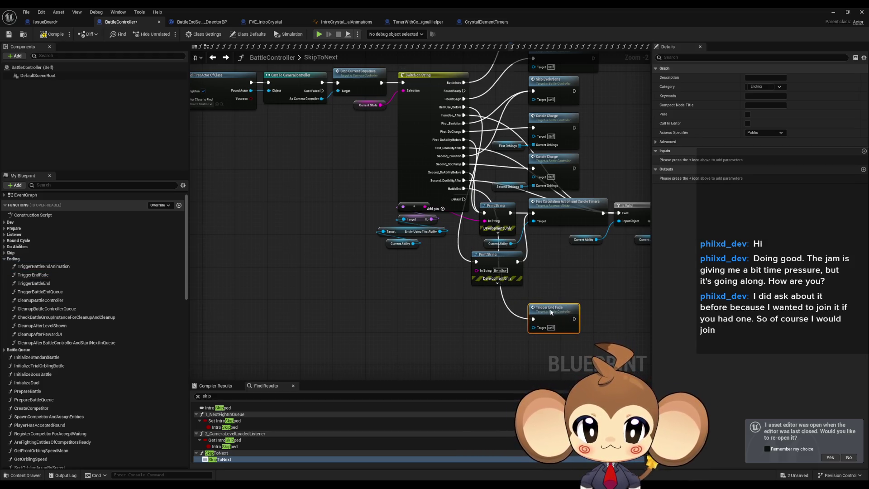
# Step: Open the TriggerEndFade function graph and frame its start
pyautogui.doubleClick(553, 309)
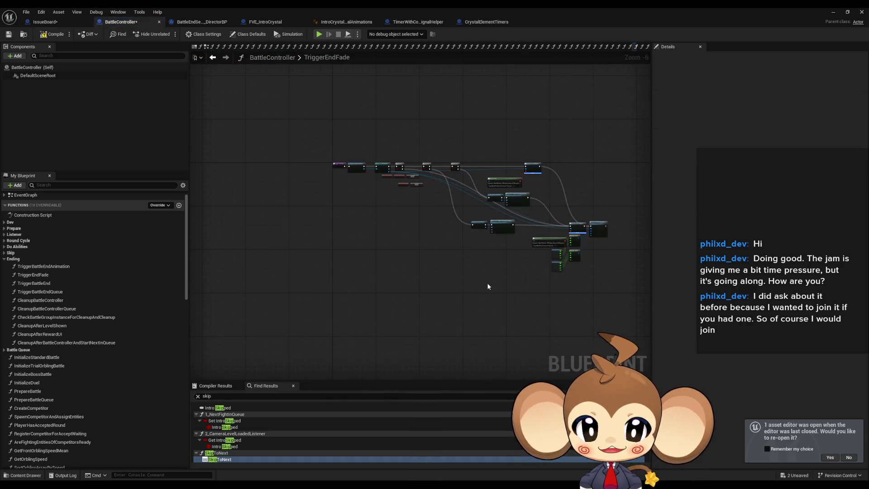
pyautogui.scroll(5, 390, 180)
pyautogui.moveTo(403, 192); pyautogui.dragTo(395, 244)
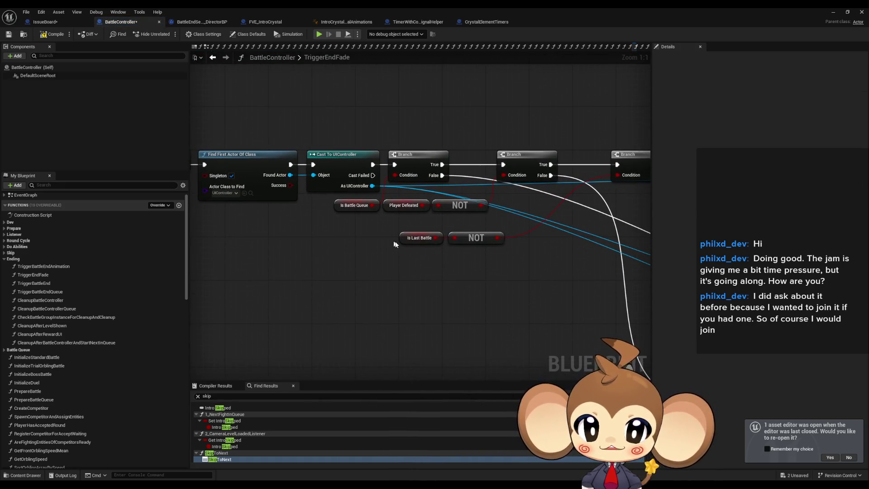
pyautogui.scroll(-5, 278, 278)
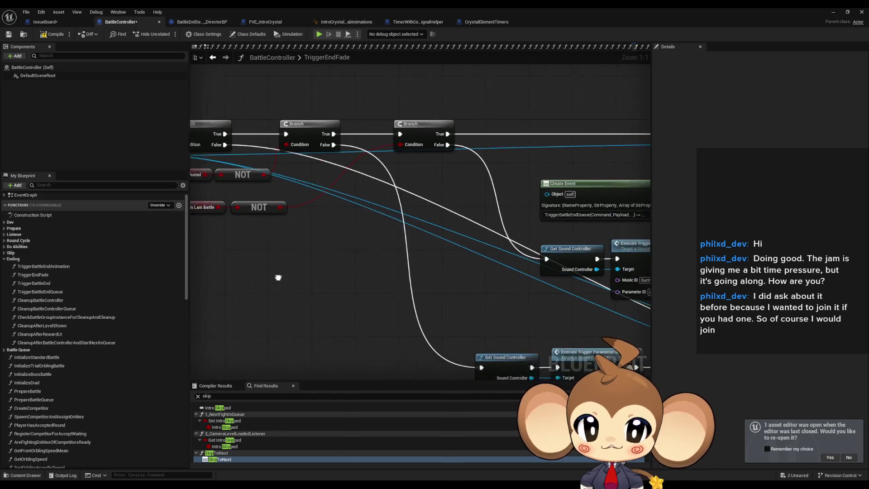
pyautogui.scroll(2, 406, 285)
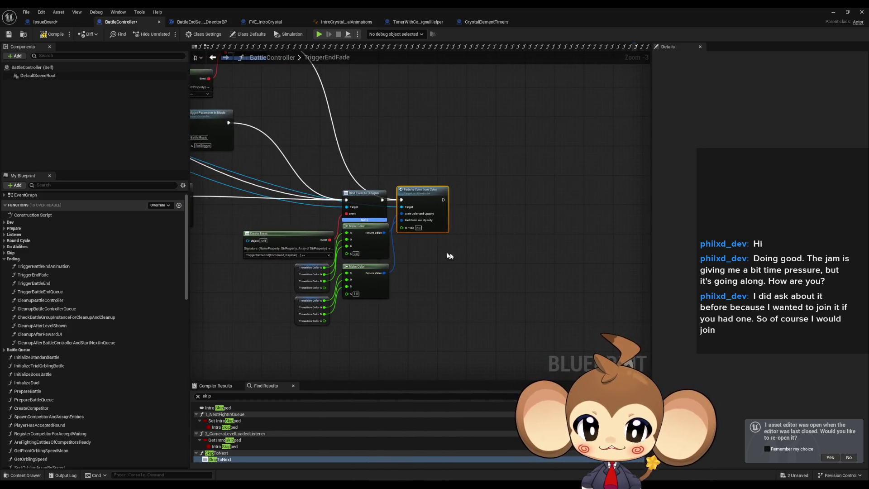
pyautogui.scroll(-3, 450, 256)
pyautogui.scroll(3, 473, 239)
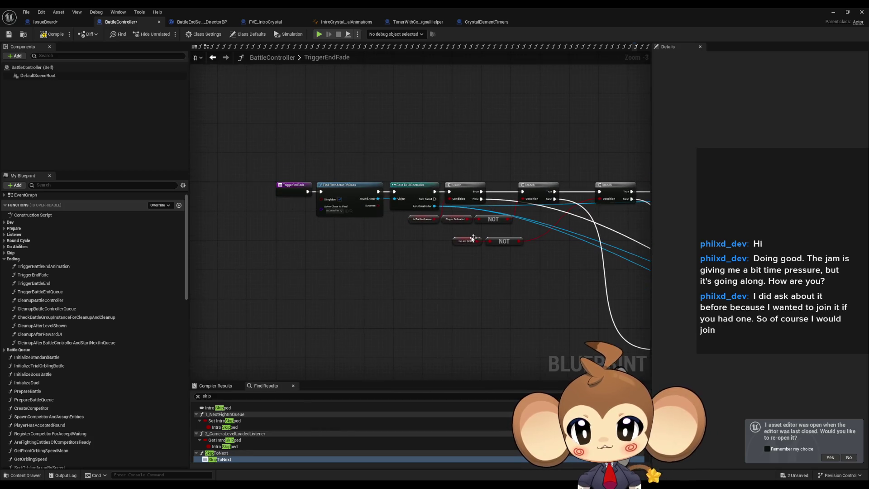
pyautogui.scroll(3, 428, 283)
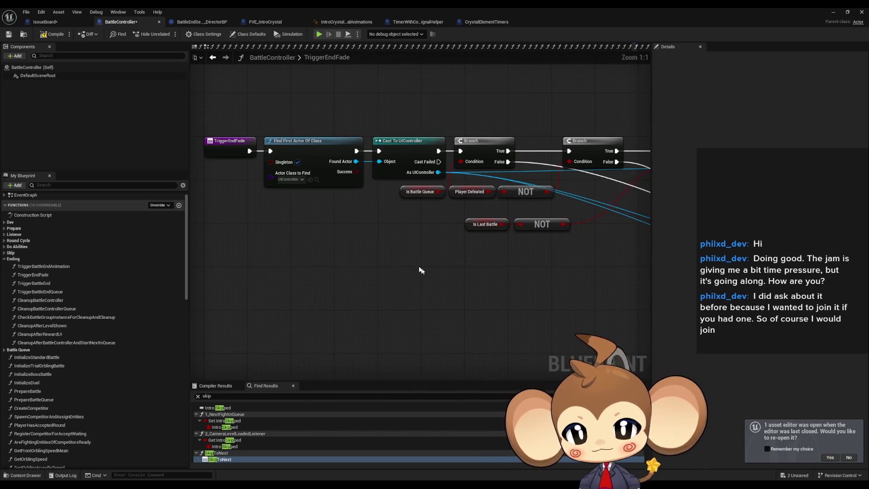
pyautogui.moveTo(398, 262); pyautogui.dragTo(438, 283)
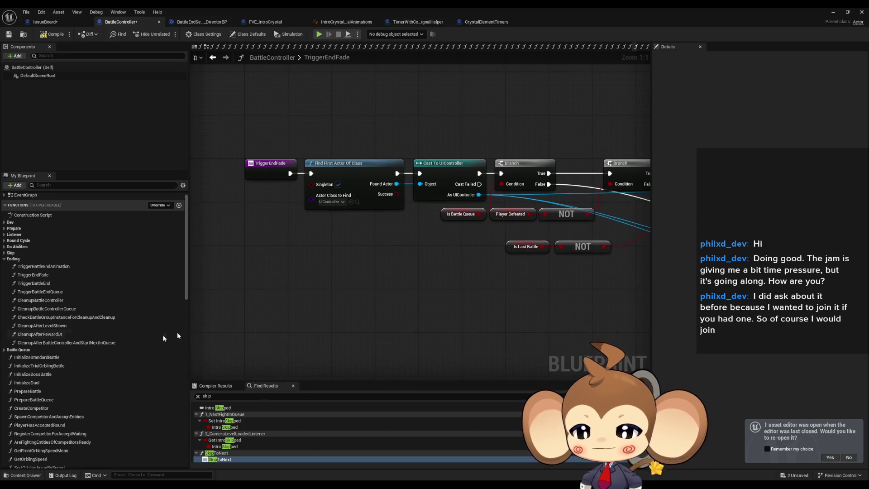
pyautogui.scroll(-15, 163, 337)
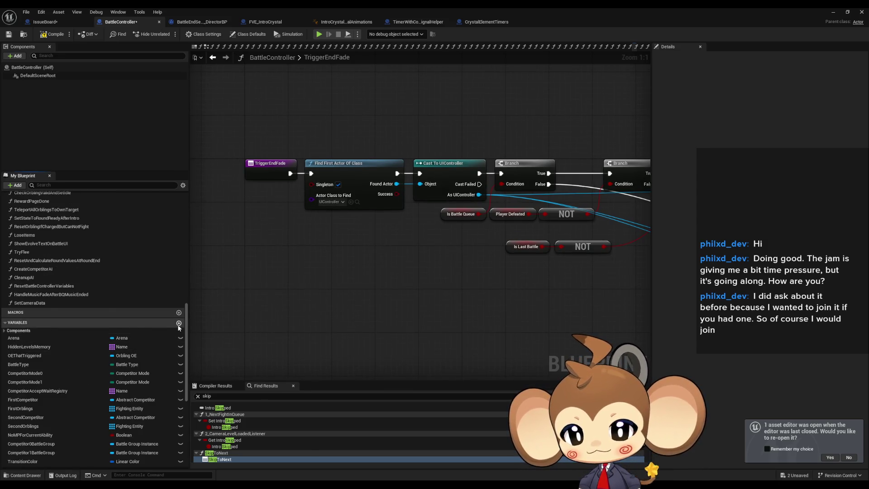
# Step: Create Boolean variable EndFadeTriggered and add a Branch driven by its getter
pyautogui.click(179, 323)
pyautogui.write('EndFadeTriggered')
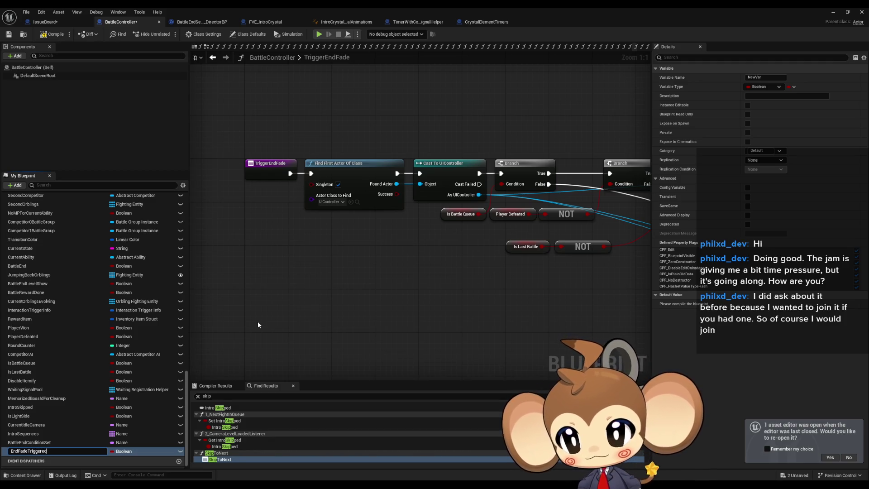
pyautogui.press('Return')
pyautogui.moveTo(27, 452)
pyautogui.mouseDown()
pyautogui.moveTo(113, 448)
pyautogui.moveTo(260, 266)
pyautogui.mouseUp()
pyautogui.click(281, 276)
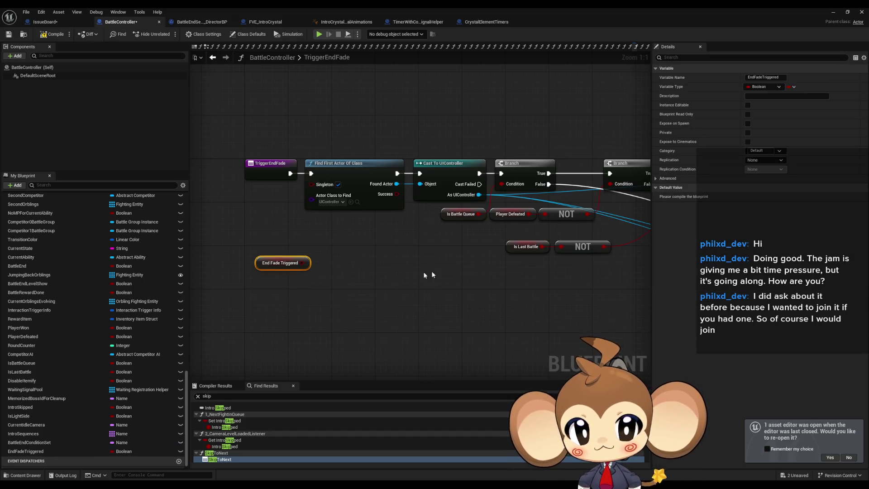
pyautogui.moveTo(344, 263); pyautogui.dragTo(380, 269)
pyautogui.write('if')
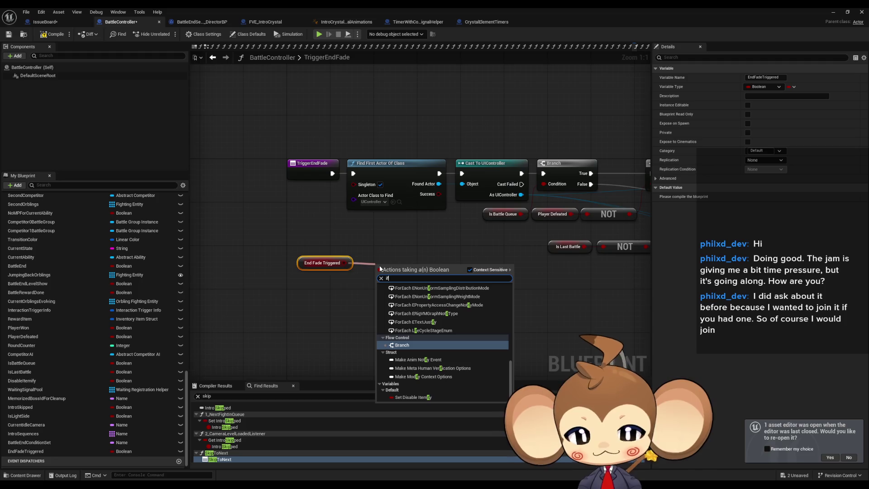
pyautogui.press('Return')
pyautogui.moveTo(357, 262)
pyautogui.mouseDown()
pyautogui.moveTo(286, 261)
pyautogui.moveTo(264, 295)
pyautogui.moveTo(245, 292)
pyautogui.moveTo(243, 302)
pyautogui.mouseUp()
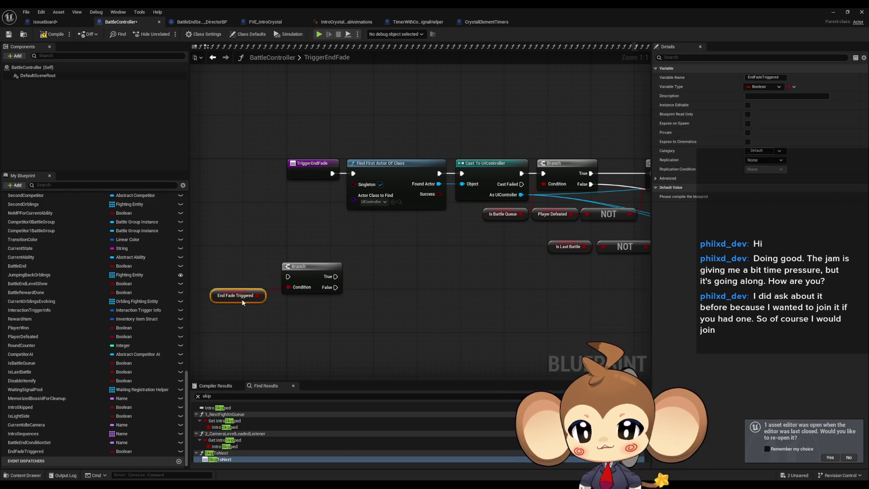
pyautogui.moveTo(331, 308); pyautogui.dragTo(362, 302)
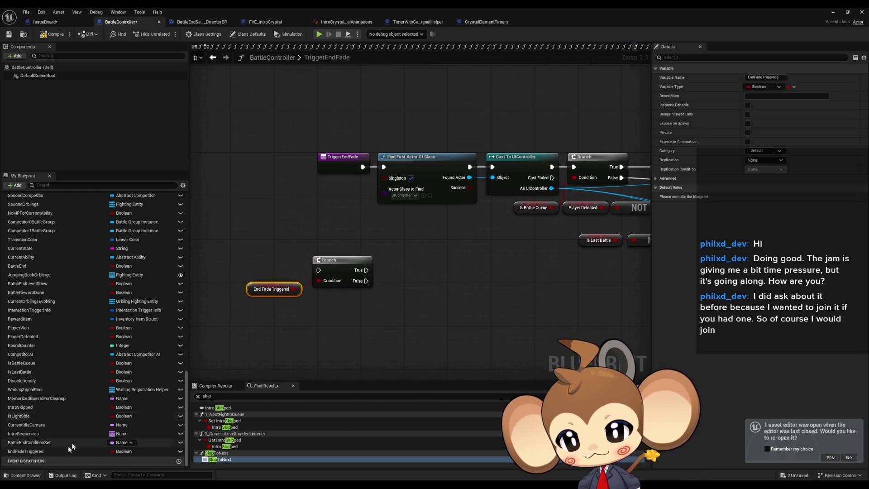
# Step: Add a SET End Fade Triggered node beside the Branch, set to true
pyautogui.scroll(-1, 29, 449)
pyautogui.moveTo(27, 445)
pyautogui.mouseDown()
pyautogui.moveTo(414, 317)
pyautogui.moveTo(452, 290)
pyautogui.mouseUp()
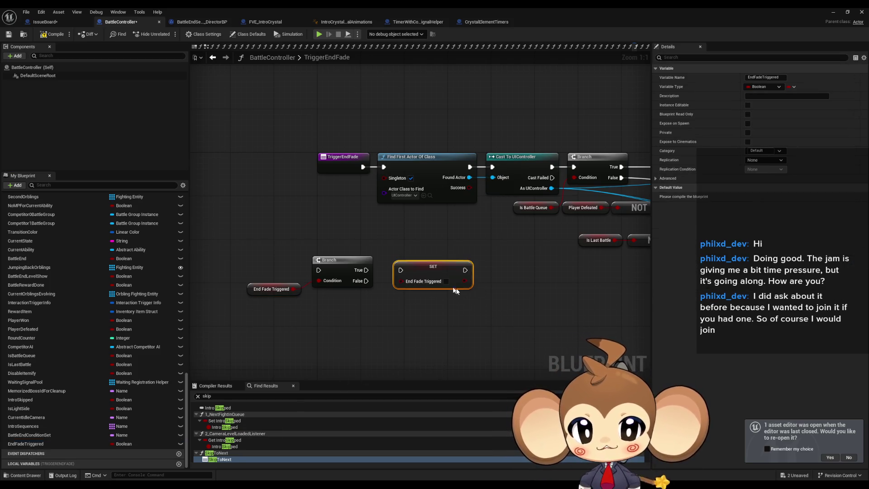
pyautogui.click(446, 282)
pyautogui.scroll(10, 53, 290)
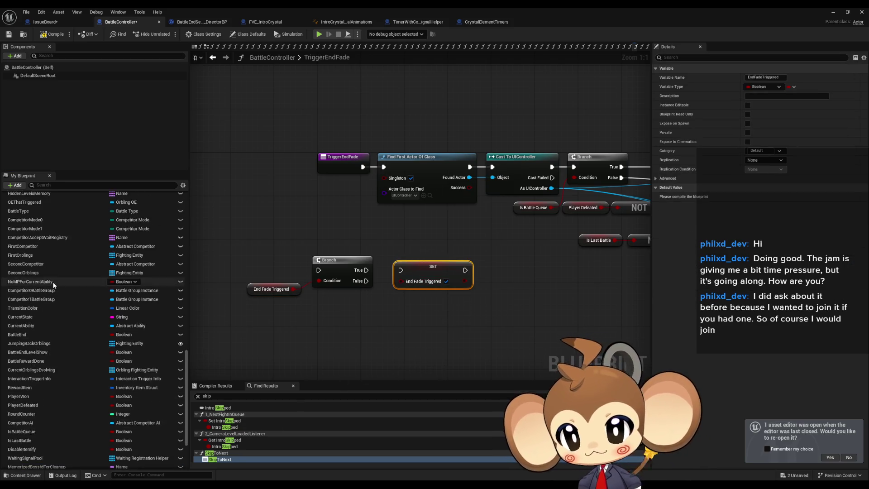
pyautogui.click(41, 283)
pyautogui.doubleClick(40, 283)
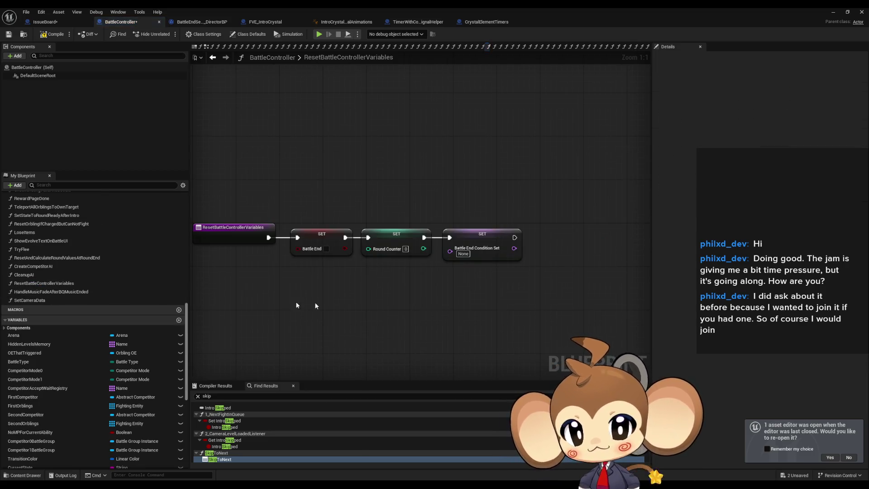
# Step: Paste the SET End Fade Triggered node onto the end of the ResetBattleControllerVariables chain
pyautogui.hotkey('ctrl', 'v')
pyautogui.moveTo(388, 294)
pyautogui.mouseDown()
pyautogui.moveTo(557, 239)
pyautogui.moveTo(515, 237)
pyautogui.mouseUp()
pyautogui.click(191, 84)
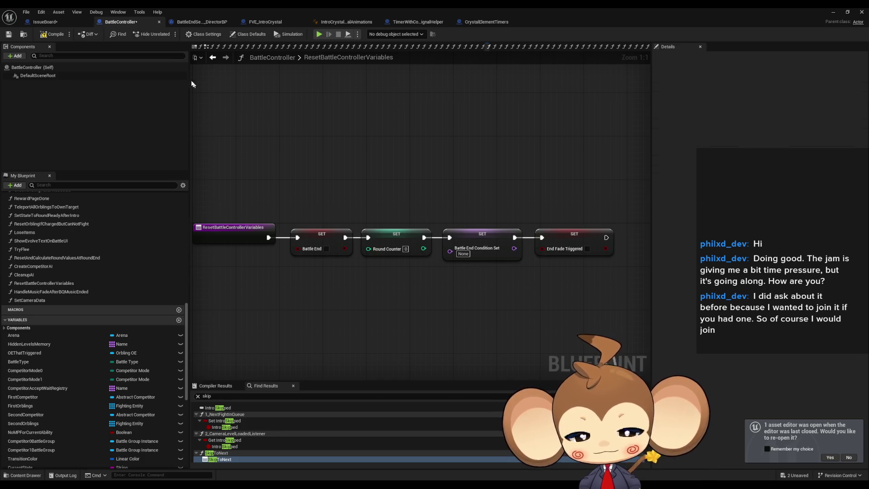
# Step: In TriggerEndFade, route the entry through the End Fade Triggered Branch's False output into SET
pyautogui.click(217, 60)
pyautogui.moveTo(365, 281)
pyautogui.mouseDown()
pyautogui.moveTo(433, 273)
pyautogui.moveTo(388, 177)
pyautogui.moveTo(362, 167)
pyautogui.moveTo(384, 167)
pyautogui.moveTo(318, 271)
pyautogui.mouseUp()
pyautogui.moveTo(603, 147); pyautogui.dragTo(376, 213)
# Step: Arrange the Branch, SET, fade chain and End Fade Triggered getter beside TriggerEndFade
pyautogui.scroll(-3, 563, 209)
pyautogui.scroll(2, 563, 209)
pyautogui.scroll(-4, 563, 208)
pyautogui.moveTo(342, 132); pyautogui.dragTo(412, 186)
pyautogui.scroll(5, 273, 139)
pyautogui.moveTo(326, 174)
pyautogui.mouseDown()
pyautogui.moveTo(500, 261)
pyautogui.moveTo(430, 269)
pyautogui.mouseUp()
pyautogui.keyDown('shift'); pyautogui.moveTo(267, 245); pyautogui.dragTo(333, 290); pyautogui.keyUp('shift')
pyautogui.moveTo(263, 270); pyautogui.dragTo(328, 165)
pyautogui.click(236, 252)
pyautogui.moveTo(275, 304); pyautogui.dragTo(340, 206)
pyautogui.click(385, 250)
# Step: Review the rest of the function, then return to the Main level editor
pyautogui.moveTo(385, 250); pyautogui.dragTo(277, 237)
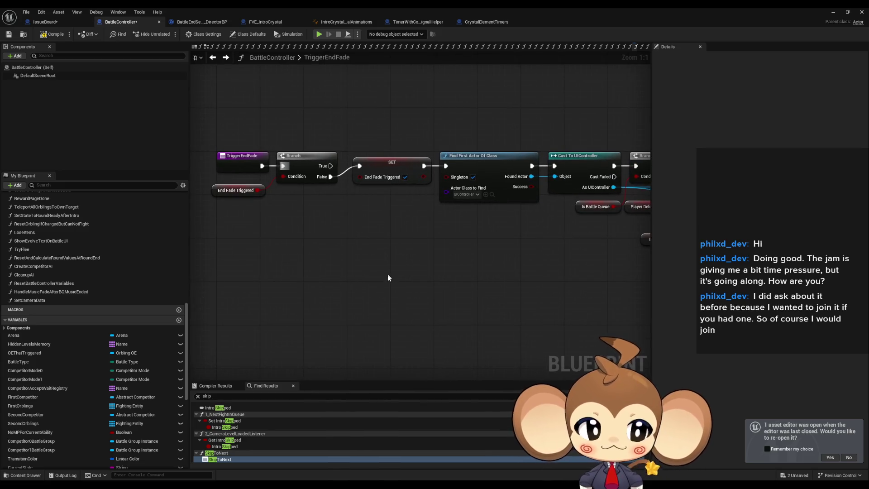
pyautogui.scroll(-3, 408, 292)
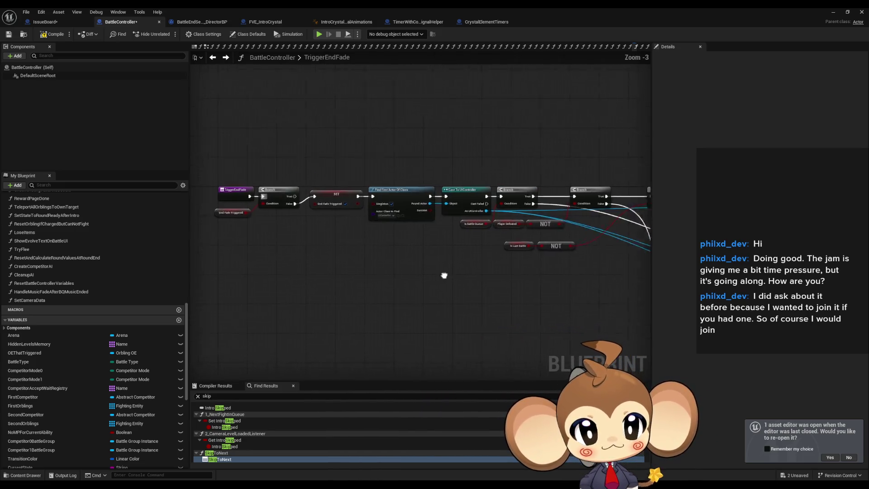
pyautogui.moveTo(317, 204); pyautogui.dragTo(670, 290)
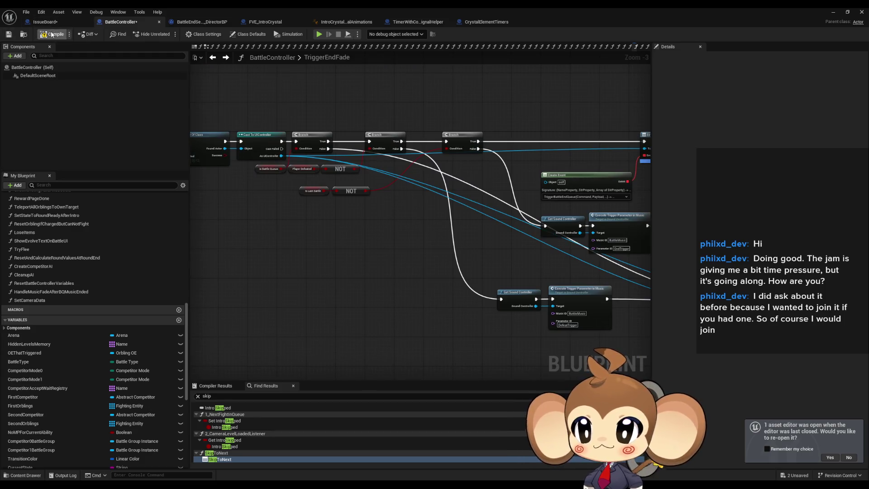
pyautogui.click(833, 13)
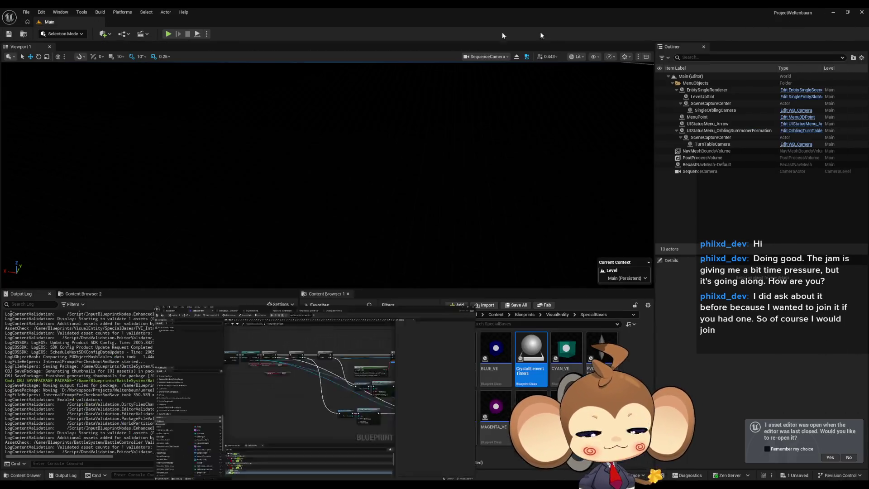
pyautogui.hotkey('alt', 'p')
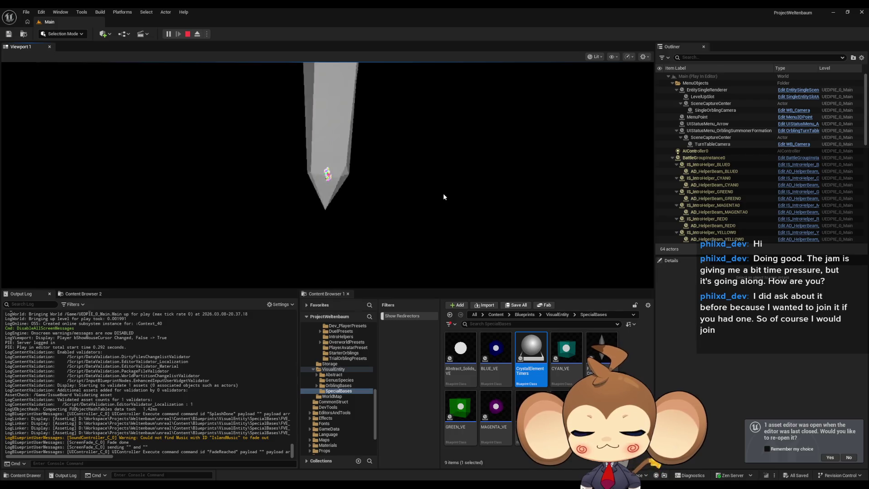
pyautogui.press('F11')
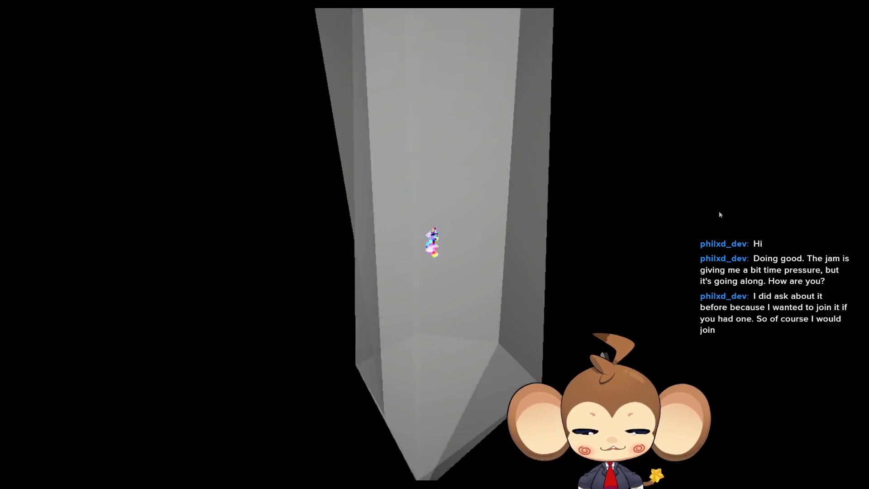
pyautogui.press('Escape')
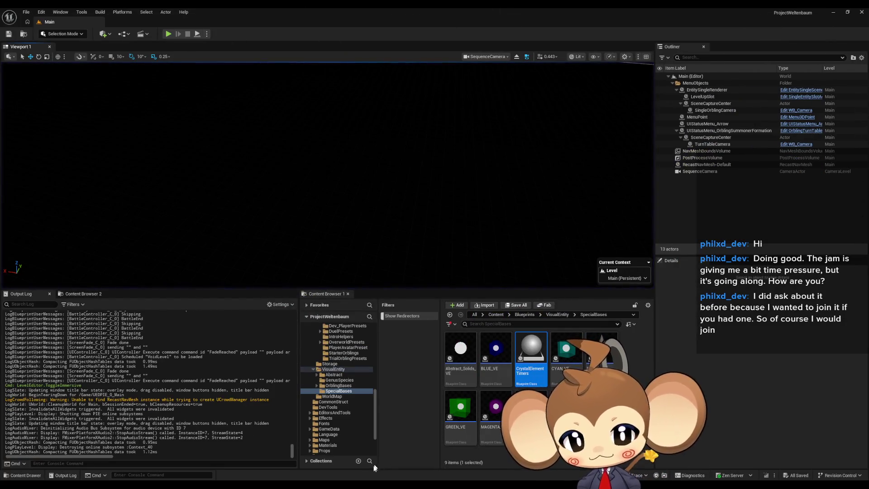
pyautogui.click(408, 455)
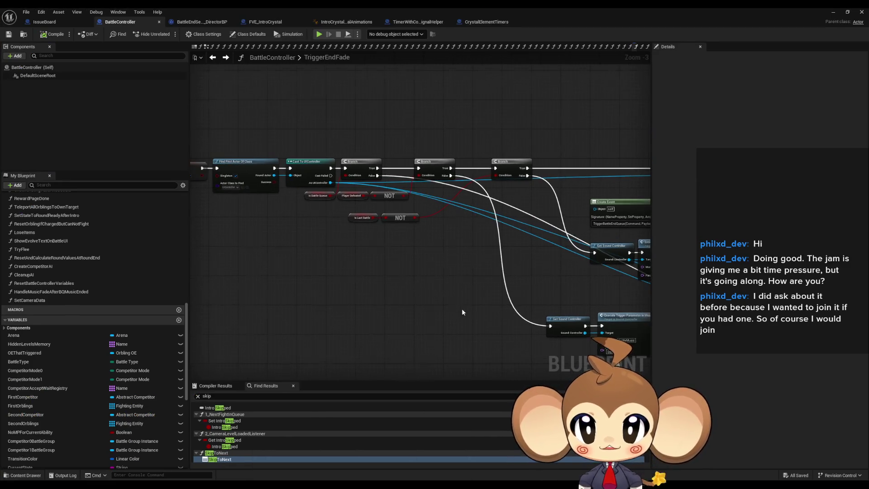
# Step: In SkipToNext, move the Find First Actor, Cast To CameraController and Stop Current Sequence nodes up and left
pyautogui.doubleClick(211, 460)
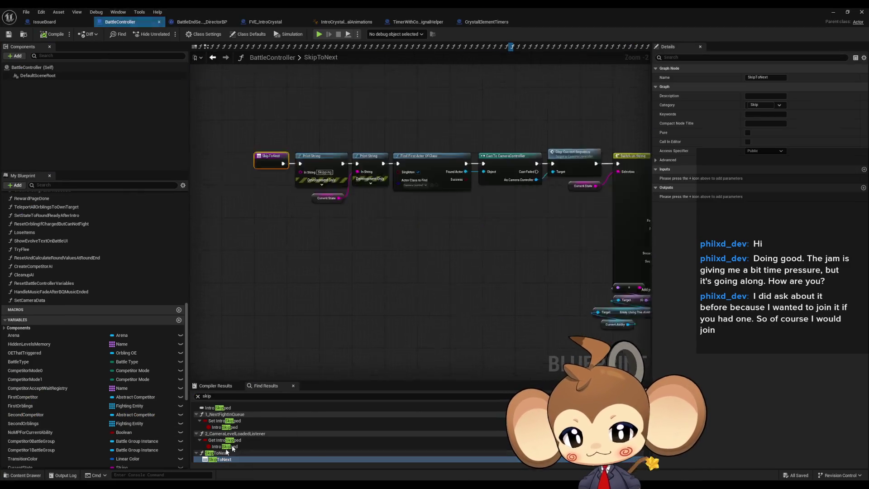
pyautogui.moveTo(347, 184); pyautogui.dragTo(494, 267)
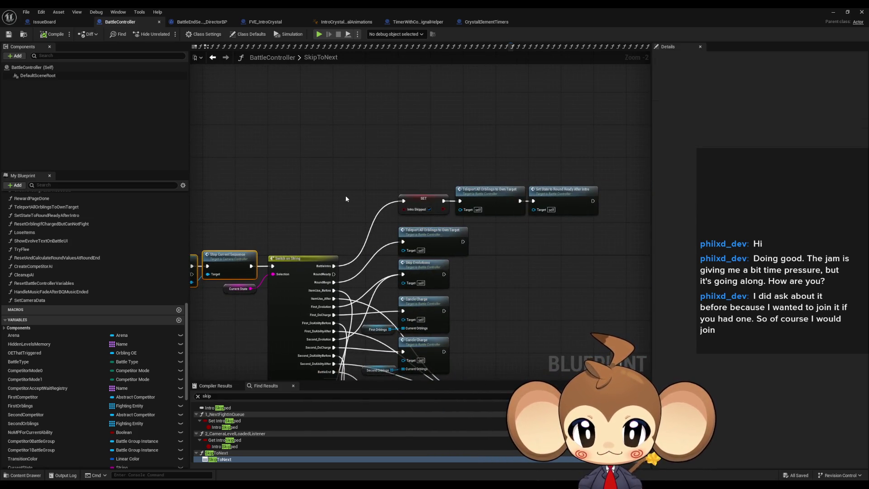
pyautogui.scroll(2, 346, 195)
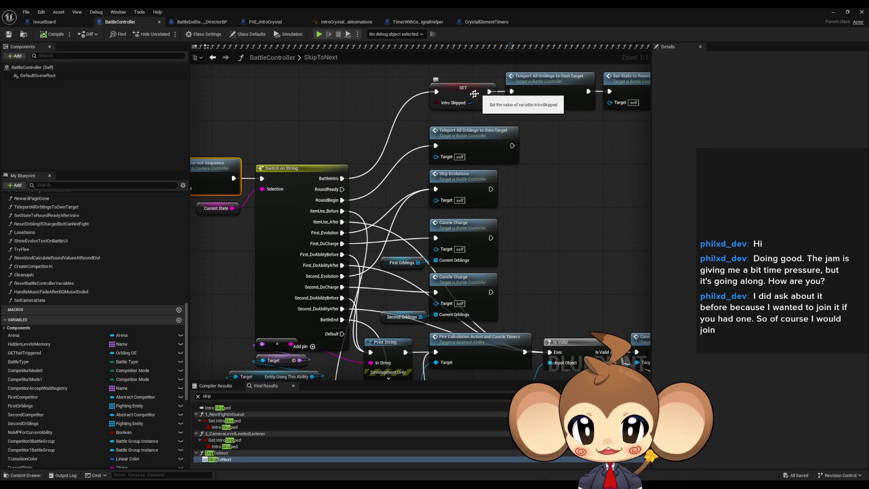
pyautogui.moveTo(406, 378); pyautogui.dragTo(490, 292)
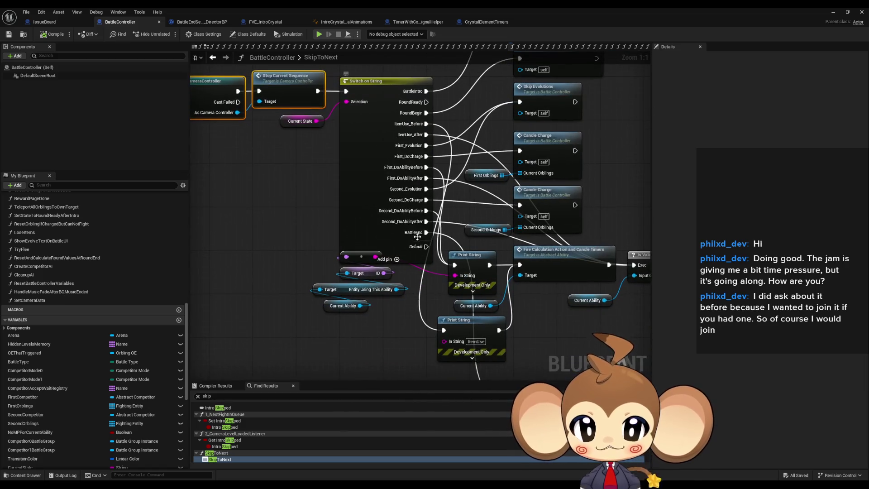
pyautogui.moveTo(417, 236)
pyautogui.mouseDown()
pyautogui.moveTo(358, 99)
pyautogui.moveTo(380, 149)
pyautogui.moveTo(393, 251)
pyautogui.mouseUp()
pyautogui.moveTo(304, 185)
pyautogui.mouseDown()
pyautogui.moveTo(412, 240)
pyautogui.moveTo(457, 242)
pyautogui.mouseUp()
pyautogui.moveTo(527, 149)
pyautogui.mouseDown()
pyautogui.moveTo(386, 142)
pyautogui.moveTo(534, 131)
pyautogui.mouseUp()
pyautogui.moveTo(529, 237); pyautogui.dragTo(217, 237)
pyautogui.moveTo(460, 239); pyautogui.dragTo(422, 104)
pyautogui.scroll(-8, 471, 177)
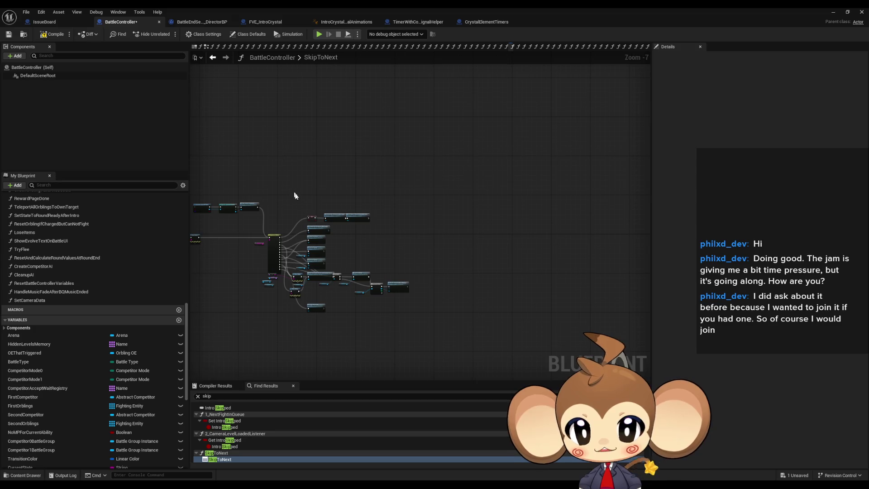
pyautogui.scroll(5, 263, 254)
# Step: Rearrange the Print String nodes and their getters to make room near Switch on String
pyautogui.moveTo(249, 256); pyautogui.dragTo(348, 258)
pyautogui.moveTo(431, 195); pyautogui.dragTo(526, 198)
pyautogui.moveTo(439, 350)
pyautogui.mouseDown()
pyautogui.moveTo(353, 230)
pyautogui.moveTo(379, 296)
pyautogui.mouseUp()
pyautogui.moveTo(477, 244); pyautogui.dragTo(399, 250)
pyautogui.scroll(2, 399, 251)
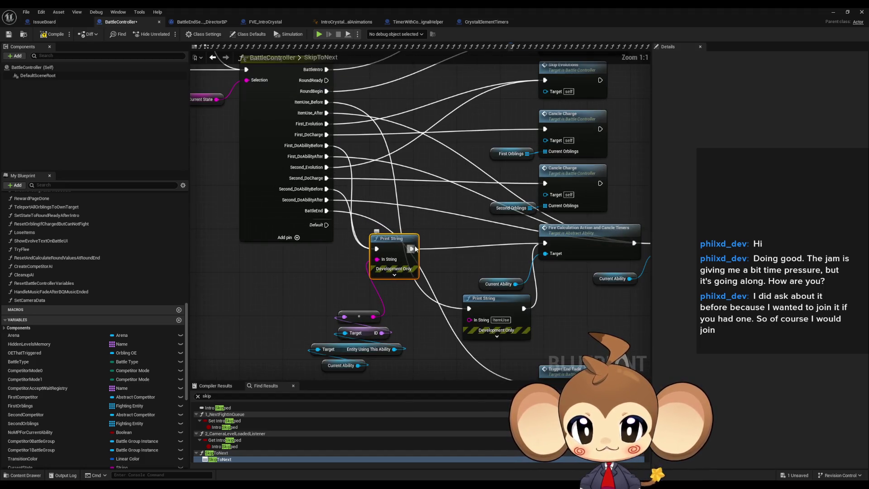
pyautogui.moveTo(377, 250)
pyautogui.mouseDown()
pyautogui.moveTo(387, 266)
pyautogui.moveTo(421, 228)
pyautogui.moveTo(469, 239)
pyautogui.moveTo(413, 329)
pyautogui.moveTo(412, 290)
pyautogui.moveTo(430, 295)
pyautogui.mouseUp()
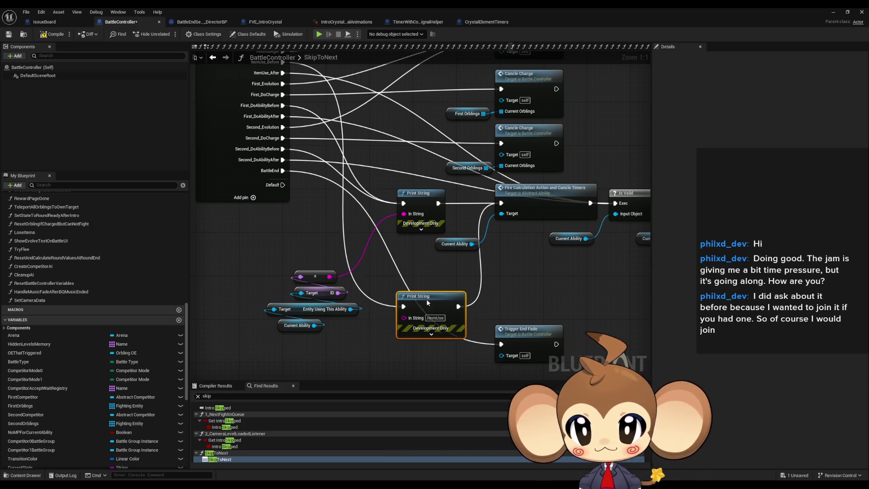
pyautogui.moveTo(494, 228); pyautogui.dragTo(504, 300)
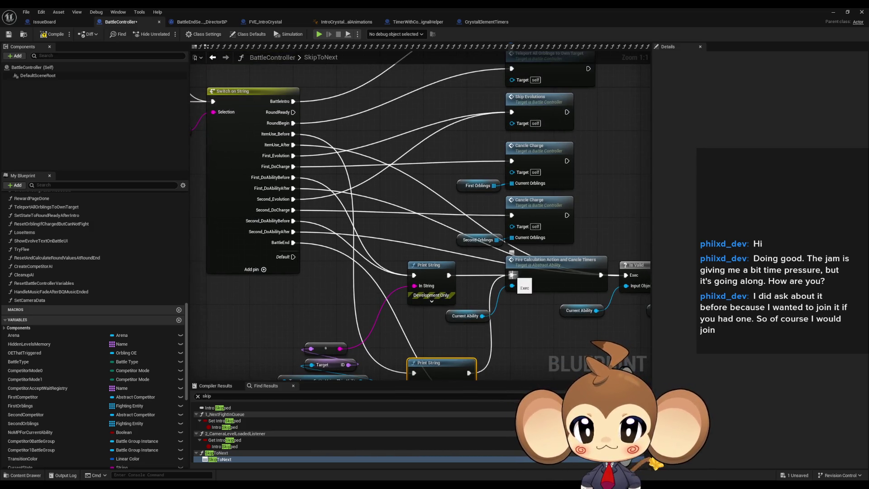
pyautogui.moveTo(451, 339)
pyautogui.mouseDown()
pyautogui.moveTo(440, 278)
pyautogui.moveTo(403, 308)
pyautogui.moveTo(439, 312)
pyautogui.mouseUp()
# Step: Wire Second_ and First_DoAbilityBefore directly to Fire Calculation Action and Cancle Timers
pyautogui.hotkey('ctrl', 'z')
pyautogui.moveTo(403, 235); pyautogui.dragTo(413, 264)
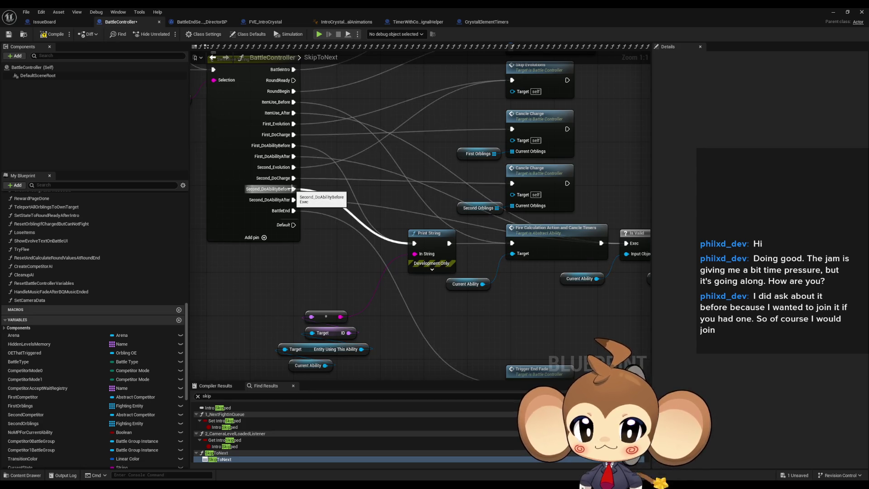
pyautogui.moveTo(293, 188); pyautogui.dragTo(505, 244)
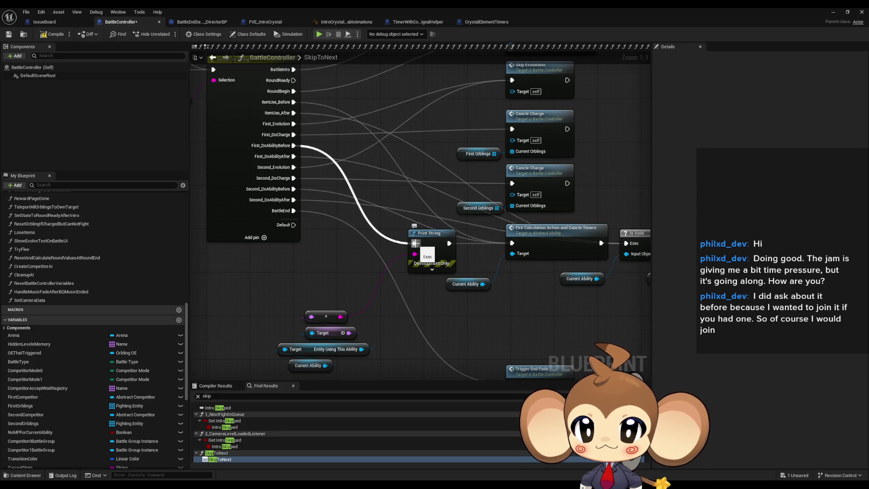
pyautogui.moveTo(293, 145); pyautogui.dragTo(512, 245)
# Step: Delete the remaining Print String node and its four leftover getter nodes
pyautogui.click(437, 245)
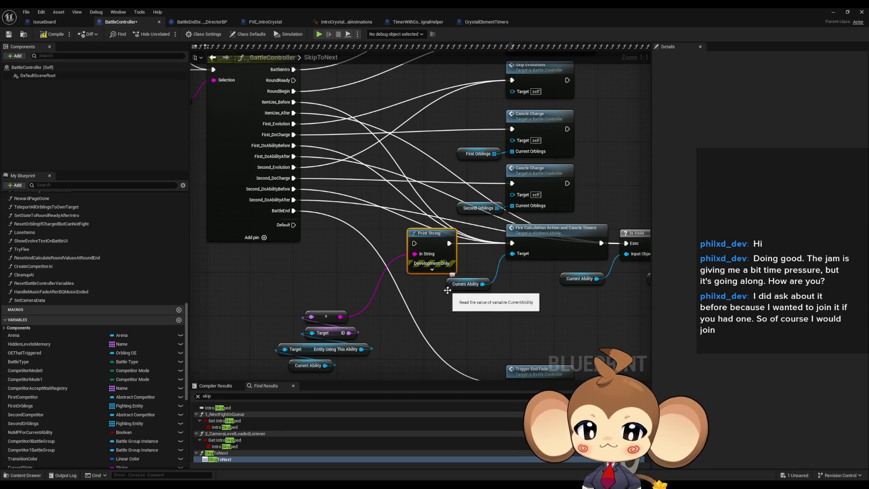
pyautogui.press('Delete')
pyautogui.moveTo(300, 292)
pyautogui.mouseDown()
pyautogui.moveTo(404, 382)
pyautogui.moveTo(411, 327)
pyautogui.mouseUp()
pyautogui.press('Delete')
pyautogui.moveTo(411, 223); pyautogui.dragTo(409, 363)
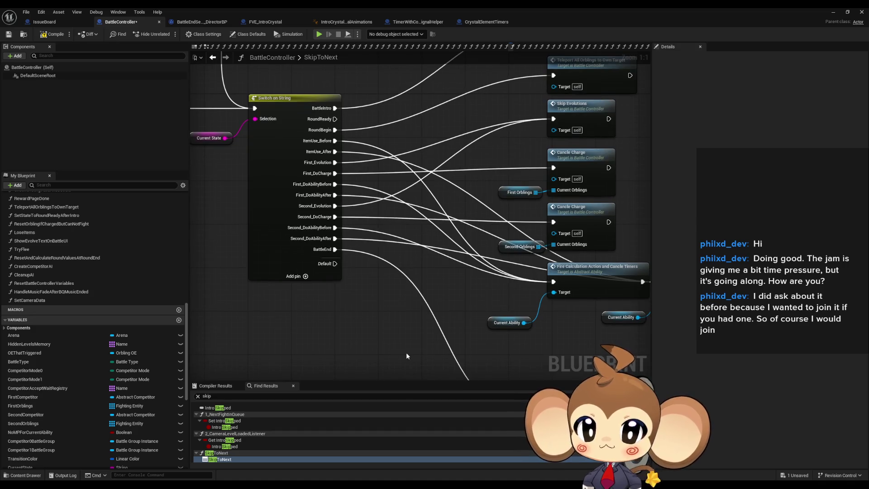
pyautogui.scroll(5, 142, 281)
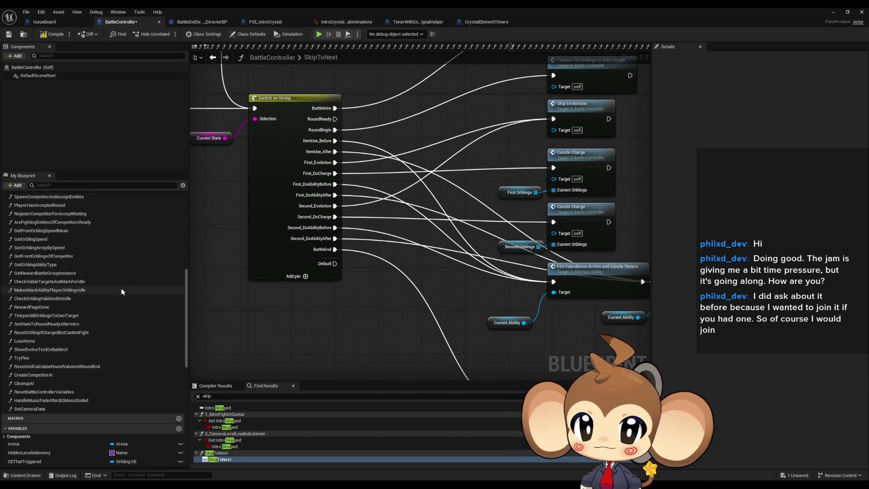
# Step: Expand the Do Abilities and Round Cycle categories in My Blueprint's function list
pyautogui.scroll(10, 72, 297)
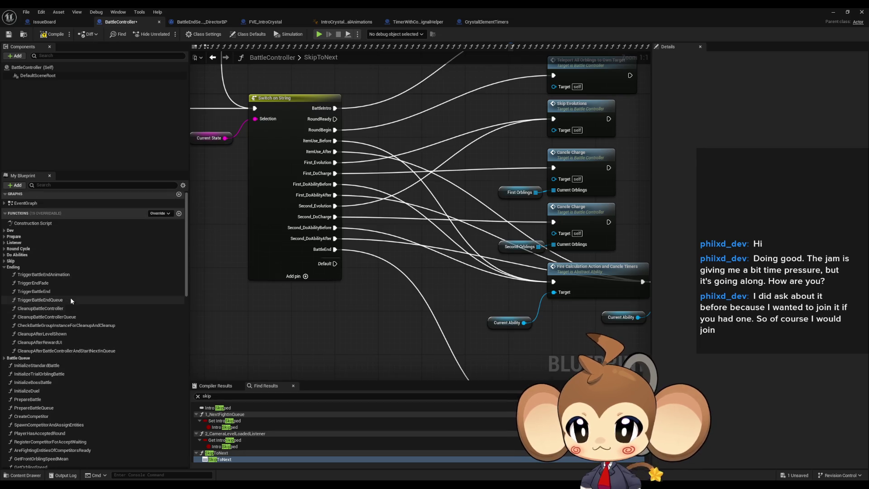
pyautogui.click(5, 256)
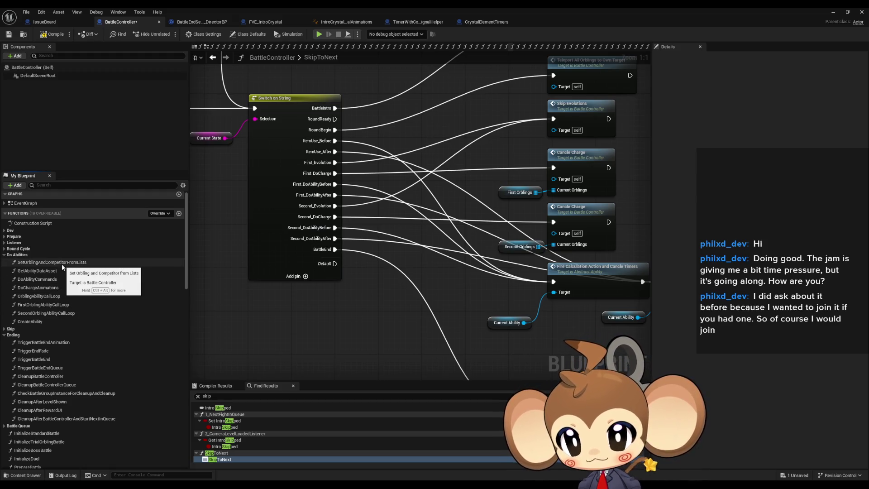
pyautogui.click(4, 249)
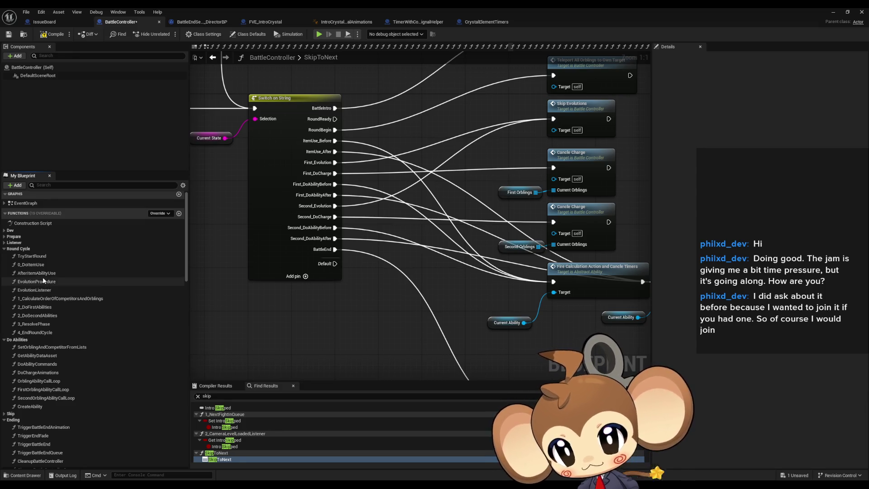
# Step: Inspect the AfterItemAbilityUse graph and its Evolution Procedure call
pyautogui.doubleClick(36, 273)
pyautogui.scroll(-4, 446, 329)
pyautogui.scroll(5, 446, 329)
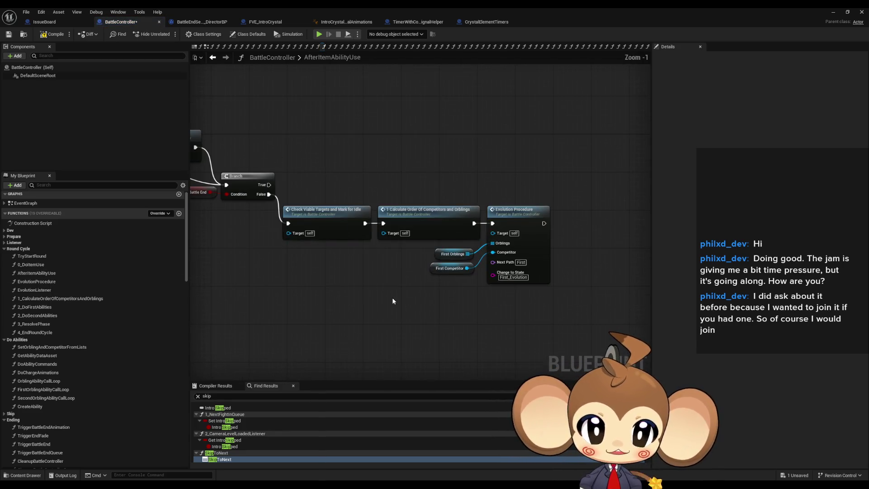
pyautogui.click(535, 257)
pyautogui.rightClick(536, 257)
pyautogui.press('Escape')
pyautogui.scroll(-2, 453, 279)
pyautogui.moveTo(453, 278)
pyautogui.mouseDown()
pyautogui.moveTo(645, 284)
pyautogui.moveTo(422, 264)
pyautogui.mouseUp()
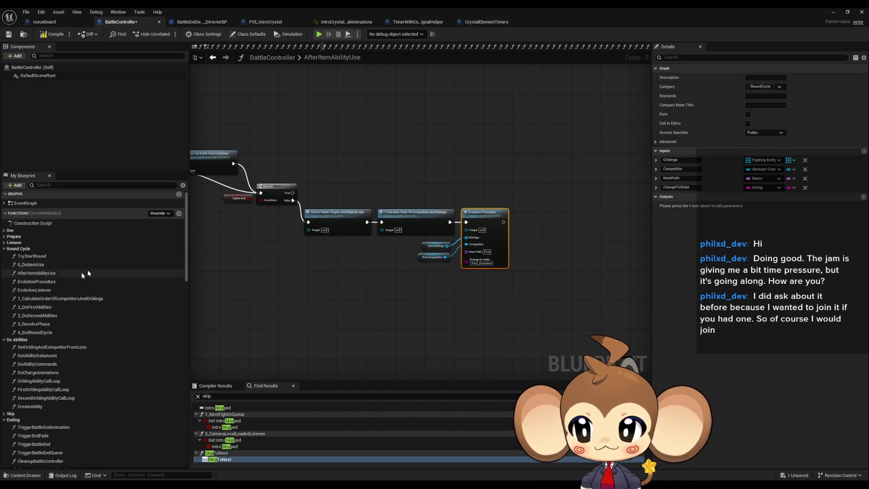
# Step: Inspect the EvolutionListener graph, its 2 Do First/Second Abilities calls and entry inputs
pyautogui.doubleClick(58, 290)
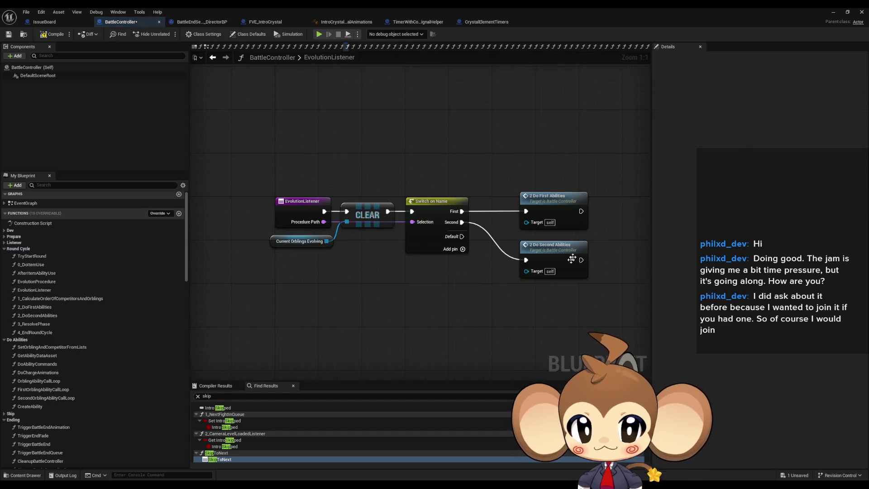
pyautogui.click(563, 211)
pyautogui.moveTo(576, 258); pyautogui.dragTo(498, 253)
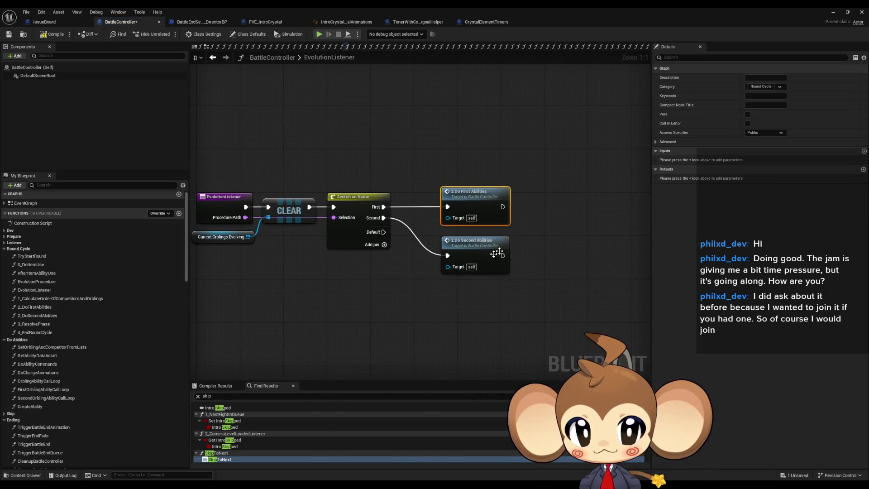
pyautogui.click(471, 253)
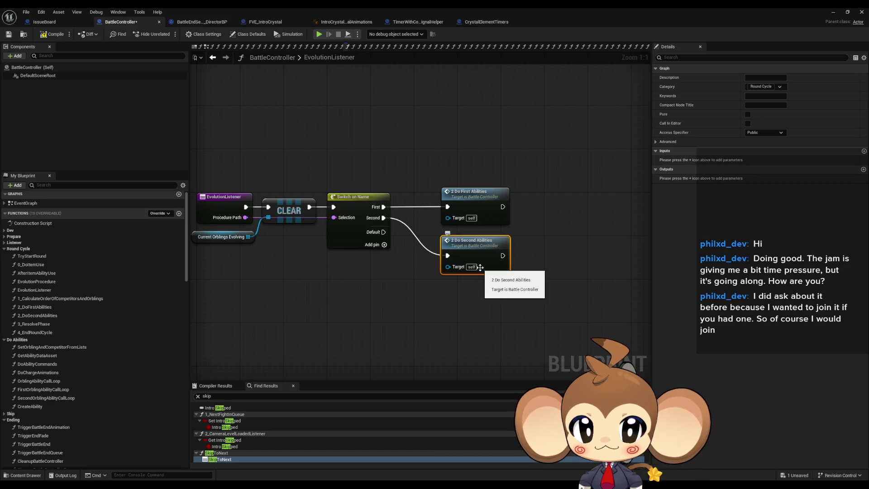
pyautogui.moveTo(387, 254); pyautogui.dragTo(488, 272)
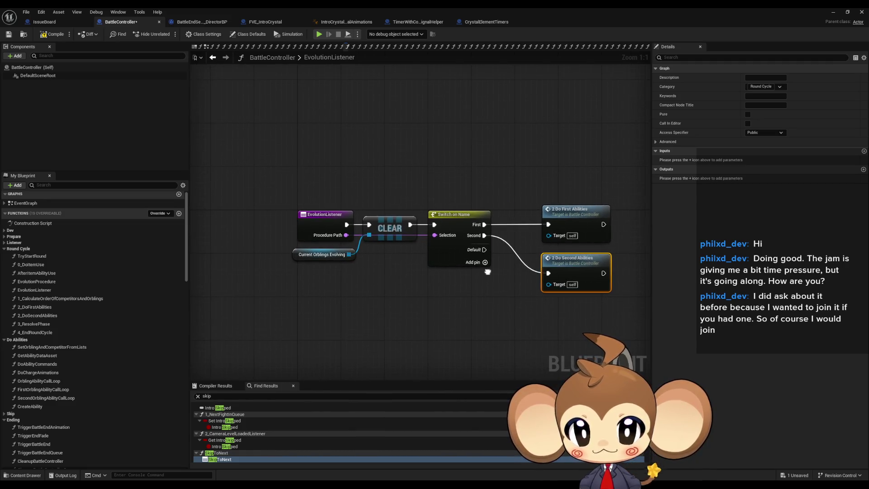
pyautogui.click(574, 224)
pyautogui.moveTo(575, 223); pyautogui.dragTo(537, 212)
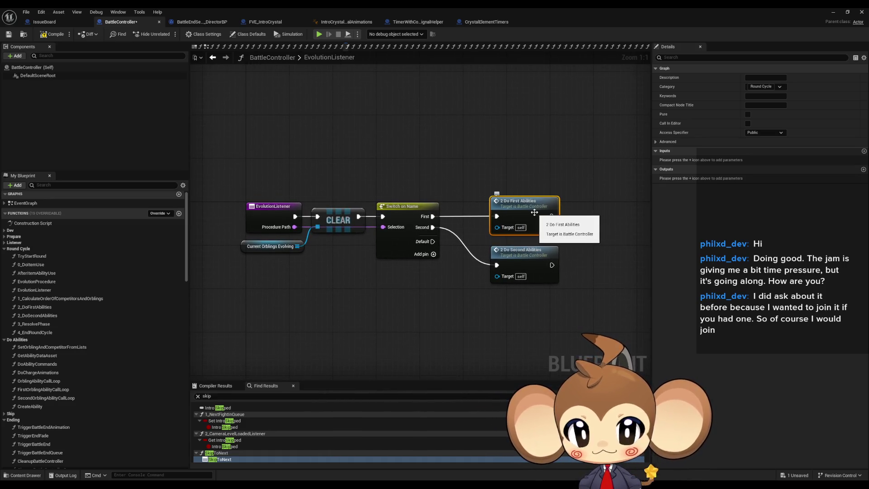
pyautogui.click(270, 209)
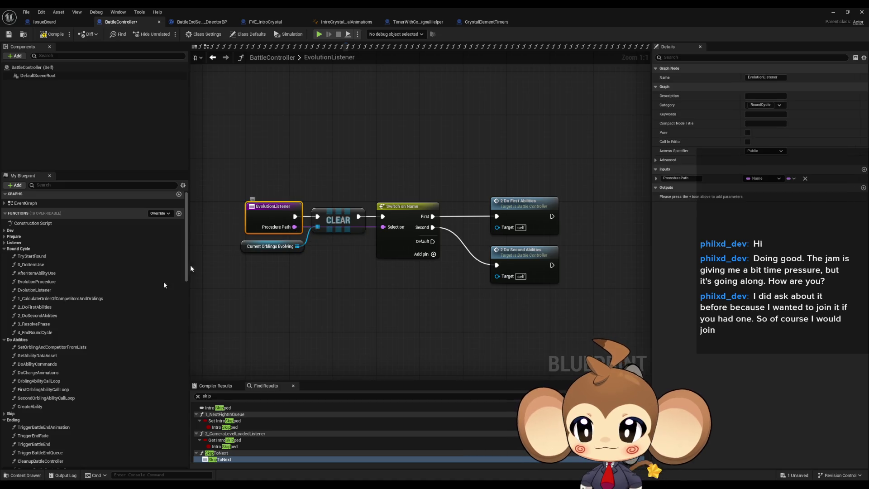
# Step: Open the EvolutionProcedure graph and look over it from the start
pyautogui.doubleClick(37, 281)
pyautogui.scroll(-3, 297, 285)
pyautogui.moveTo(296, 285); pyautogui.dragTo(217, 204)
pyautogui.moveTo(376, 256); pyautogui.dragTo(424, 262)
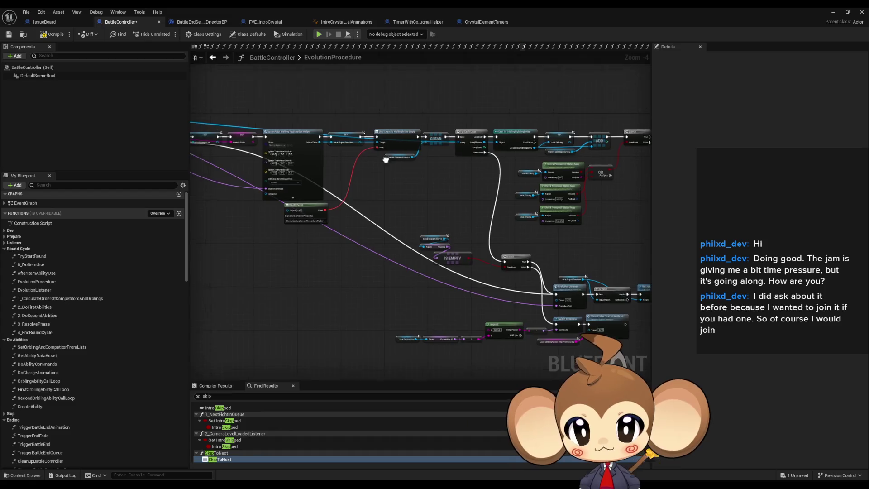
pyautogui.scroll(5, 424, 261)
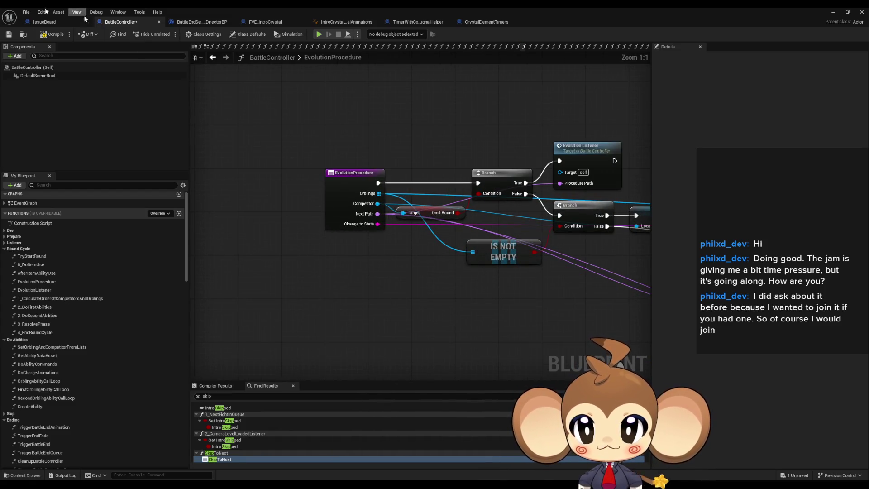
# Step: Add an IssueBoard comment reading 'if item ends battle, evolution shouldnt happen', then return to BattleController
pyautogui.click(49, 24)
pyautogui.click(337, 303)
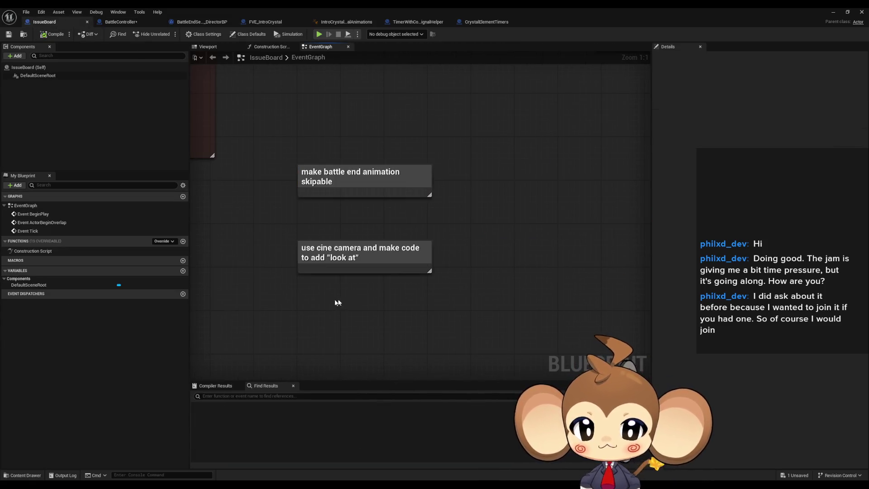
pyautogui.write('cif item ')
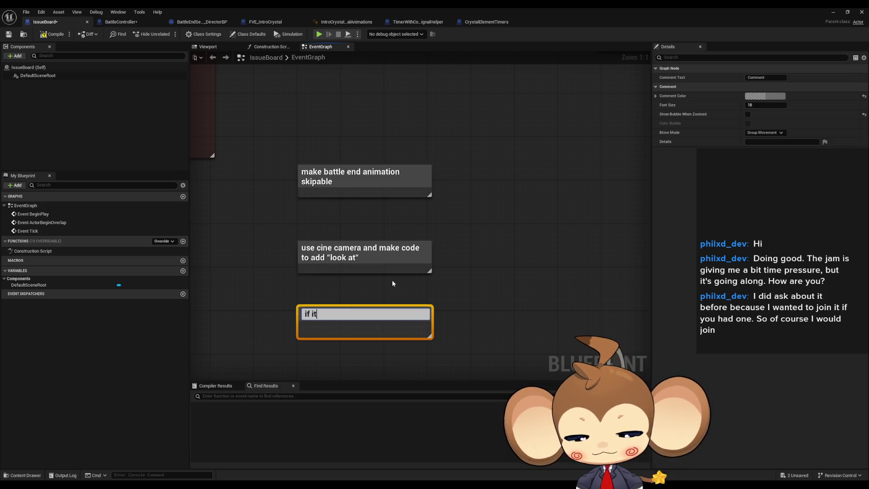
pyautogui.write('ends ')
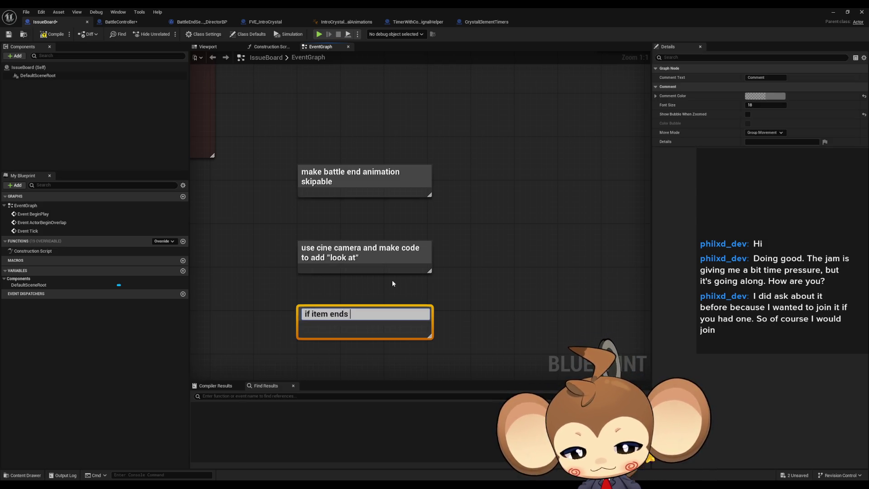
pyautogui.write('battle, evo')
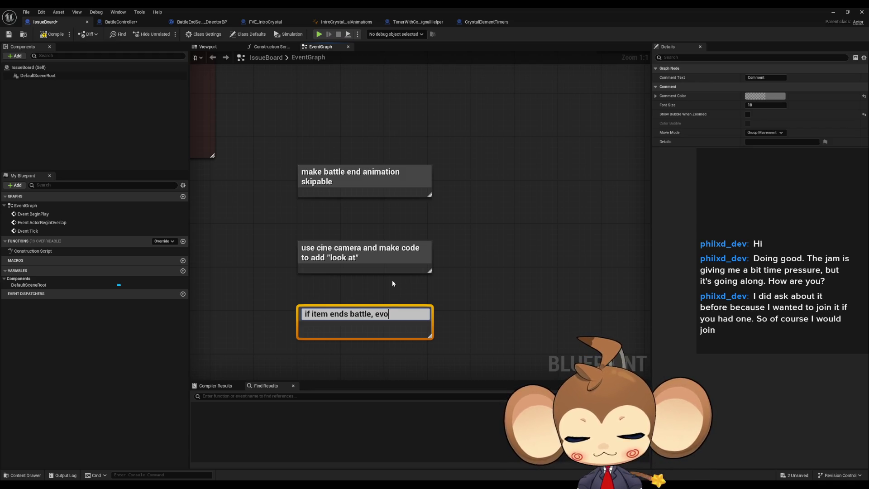
pyautogui.write('lution shoul')
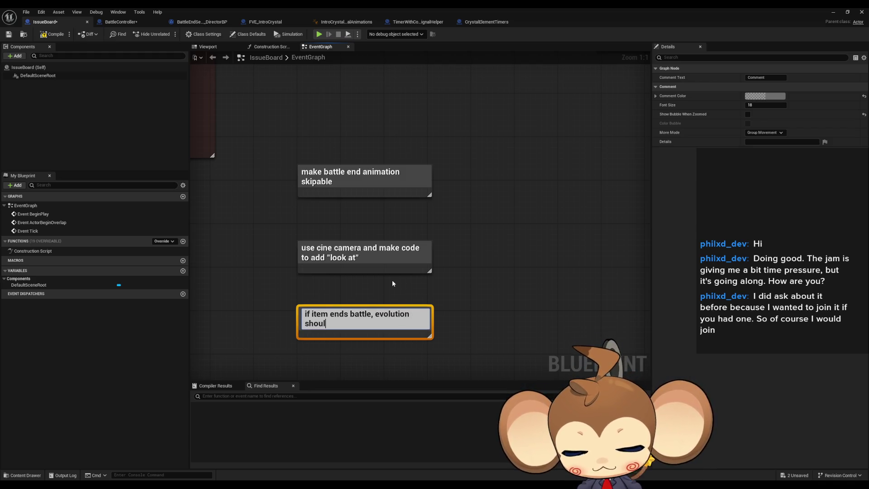
pyautogui.write('dnt happen')
pyautogui.press('Return')
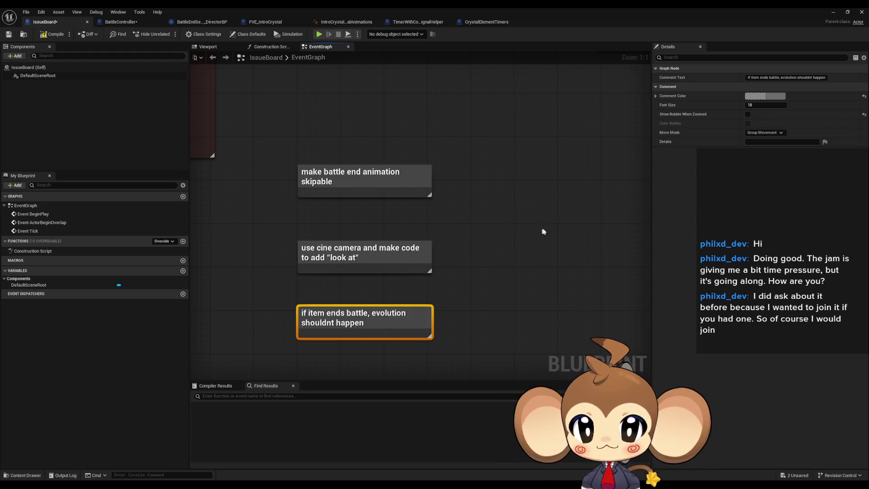
pyautogui.click(121, 22)
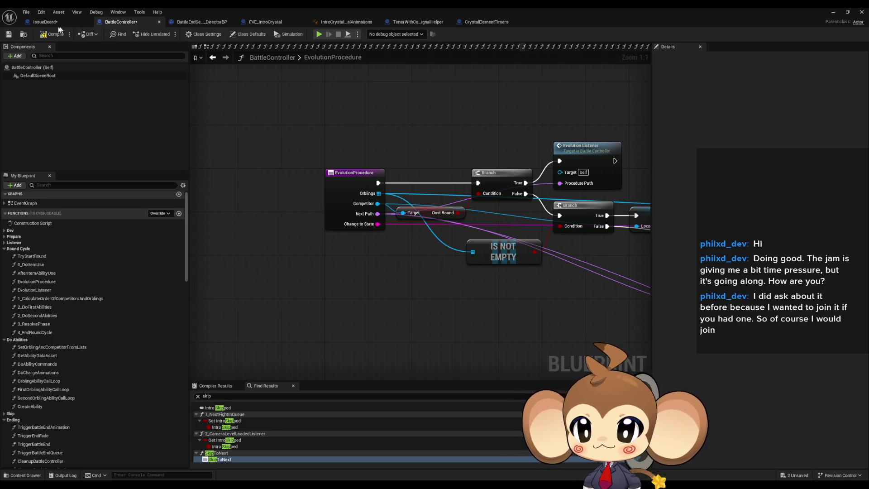
# Step: In SkipToNext, paste the Find First Actor, Cast and Stop Current Sequence chain and wire it into SET
pyautogui.doubleClick(233, 459)
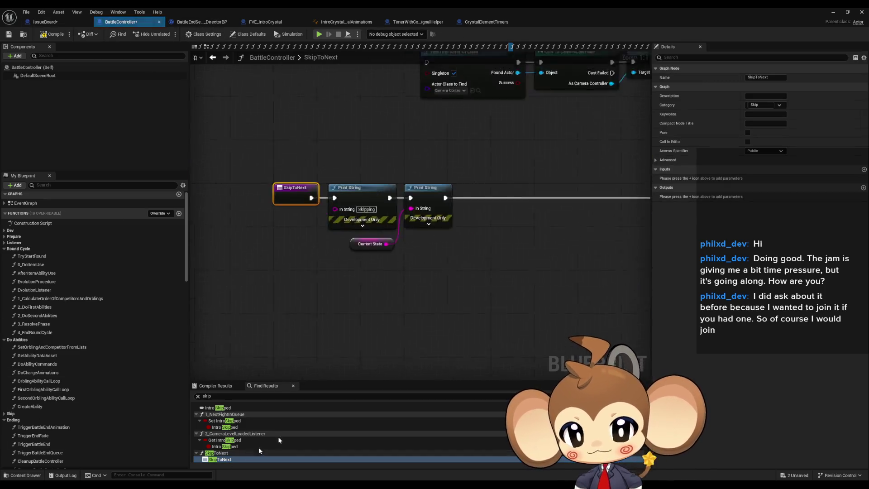
pyautogui.scroll(-3, 358, 226)
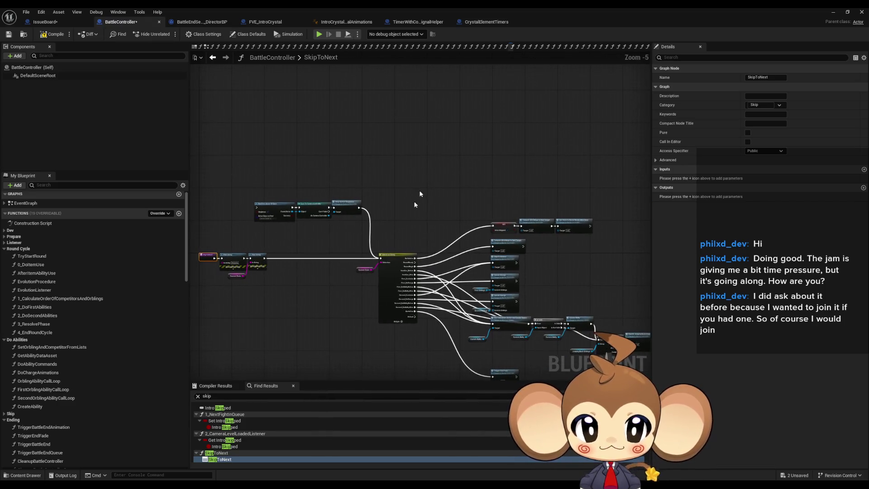
pyautogui.scroll(5, 386, 154)
pyautogui.moveTo(399, 155); pyautogui.dragTo(524, 155)
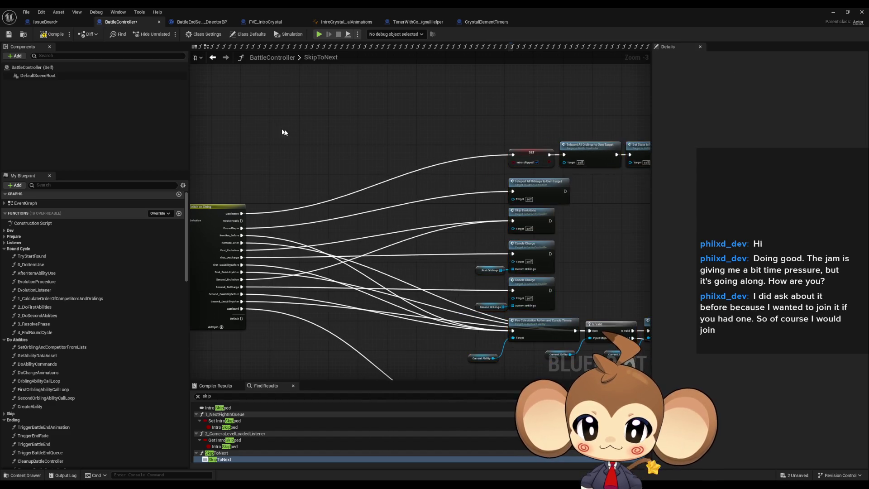
pyautogui.scroll(3, 346, 143)
pyautogui.hotkey('ctrl', 'v')
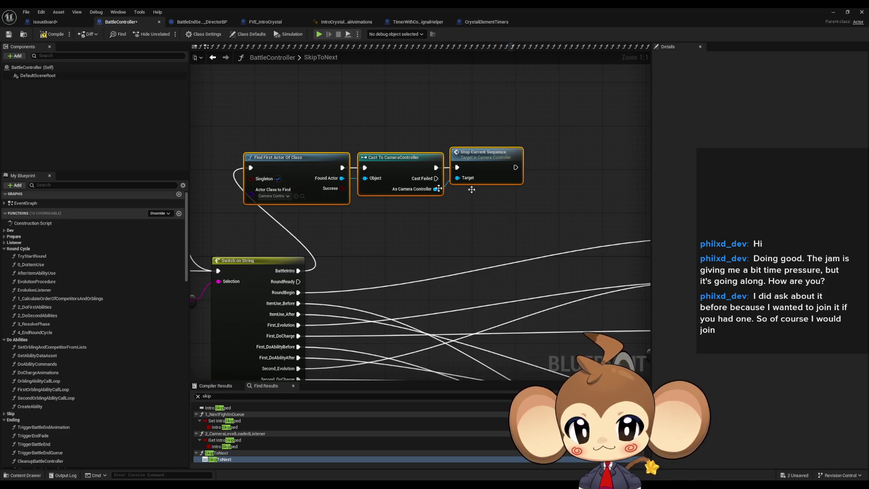
pyautogui.moveTo(453, 204); pyautogui.dragTo(192, 204)
pyautogui.moveTo(444, 182)
pyautogui.mouseDown()
pyautogui.moveTo(257, 166)
pyautogui.moveTo(349, 163)
pyautogui.moveTo(442, 188)
pyautogui.moveTo(493, 156)
pyautogui.moveTo(559, 170)
pyautogui.mouseUp()
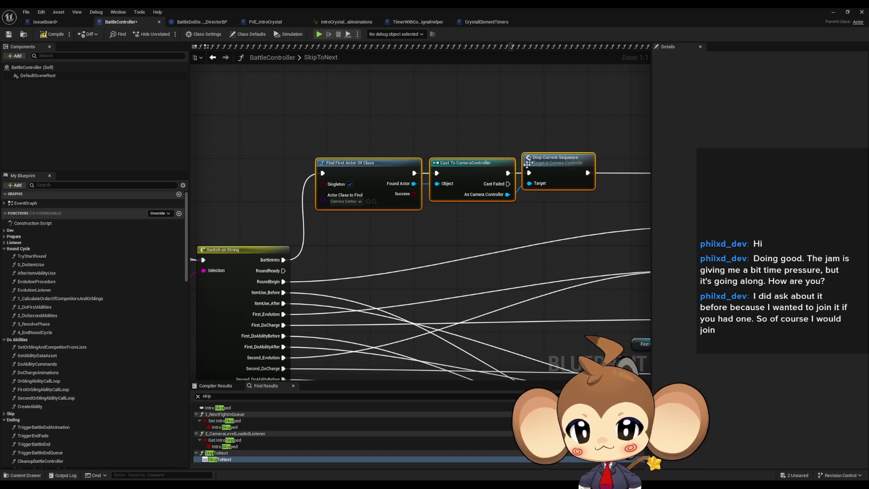
pyautogui.moveTo(377, 289); pyautogui.dragTo(433, 210)
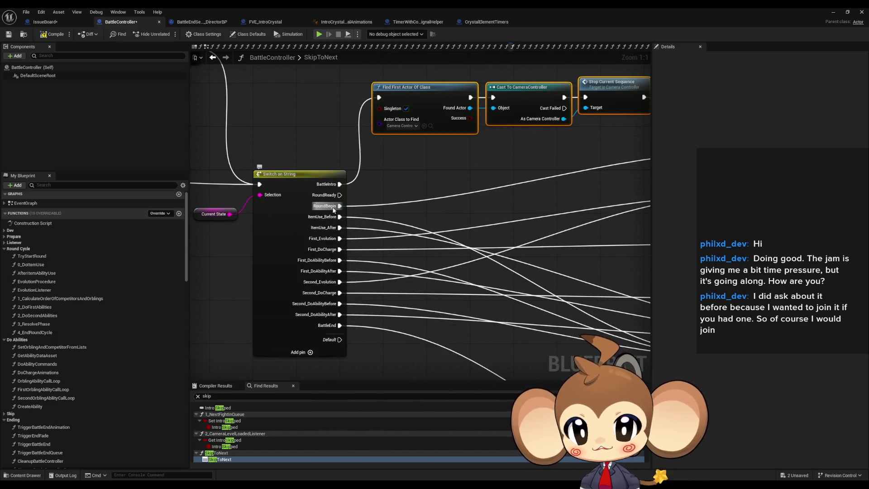
pyautogui.moveTo(538, 188)
pyautogui.mouseDown()
pyautogui.moveTo(334, 203)
pyautogui.moveTo(492, 194)
pyautogui.moveTo(492, 185)
pyautogui.mouseUp()
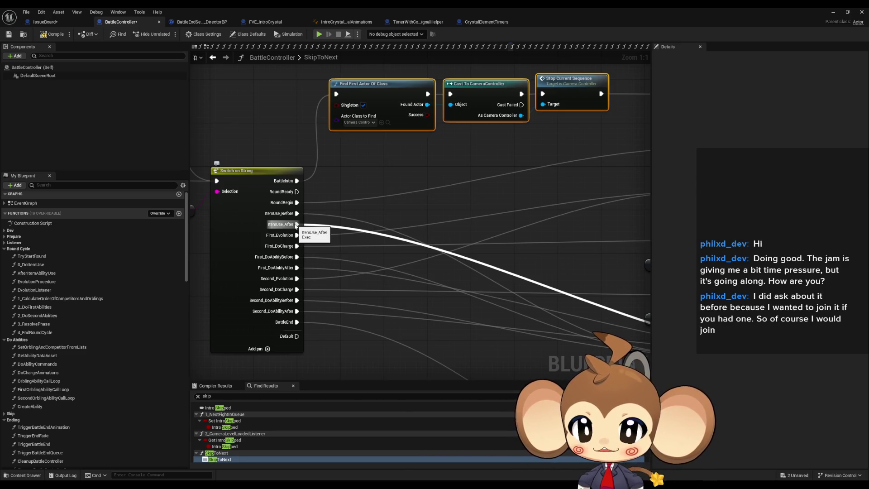
pyautogui.moveTo(412, 220)
pyautogui.mouseDown()
pyautogui.moveTo(366, 200)
pyautogui.moveTo(397, 155)
pyautogui.mouseUp()
# Step: Paste and position a second copy of the camera-stopping chain, then add a new function
pyautogui.hotkey('ctrl', 'v')
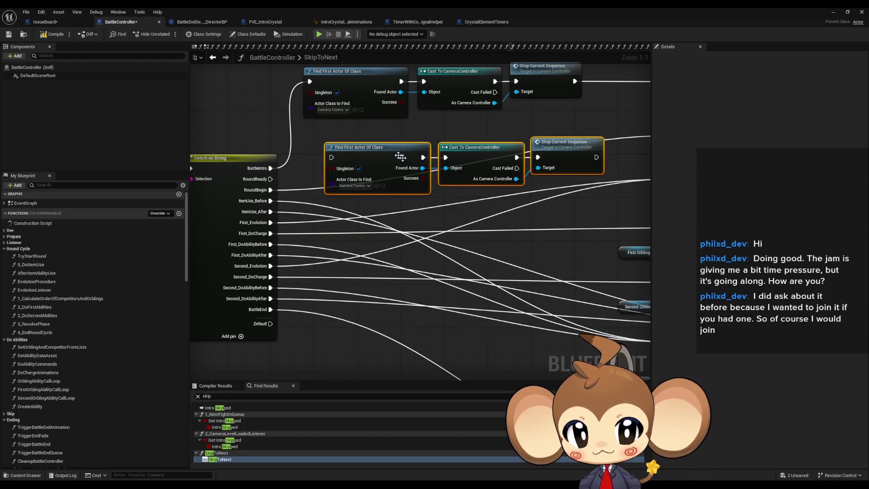
pyautogui.scroll(-5, 411, 243)
pyautogui.moveTo(411, 243); pyautogui.dragTo(420, 244)
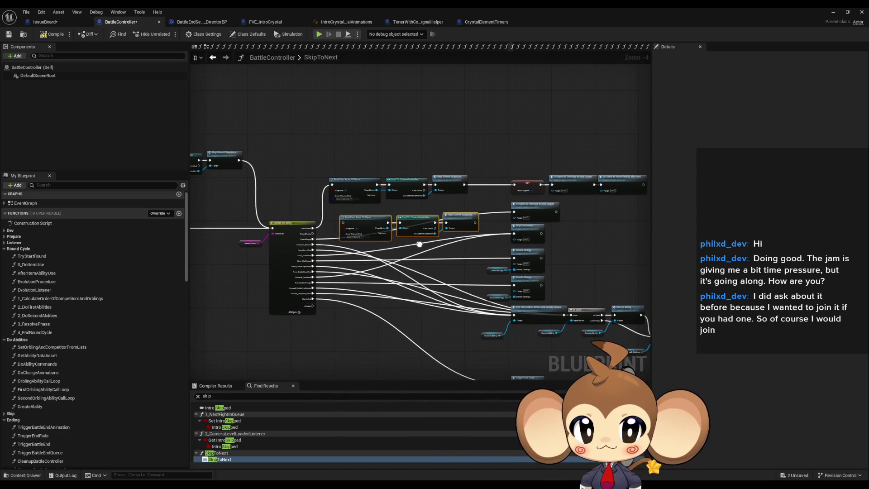
pyautogui.scroll(5, 390, 216)
pyautogui.moveTo(341, 176)
pyautogui.mouseDown()
pyautogui.moveTo(430, 192)
pyautogui.moveTo(327, 160)
pyautogui.moveTo(341, 170)
pyautogui.mouseUp()
pyautogui.moveTo(568, 268); pyautogui.dragTo(288, 209)
pyautogui.moveTo(448, 231)
pyautogui.mouseDown()
pyautogui.moveTo(420, 210)
pyautogui.moveTo(431, 210)
pyautogui.mouseUp()
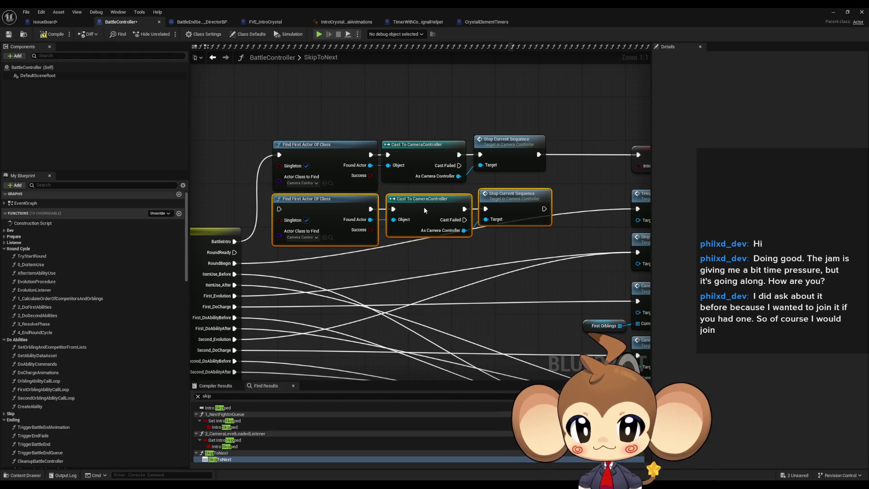
pyautogui.click(180, 217)
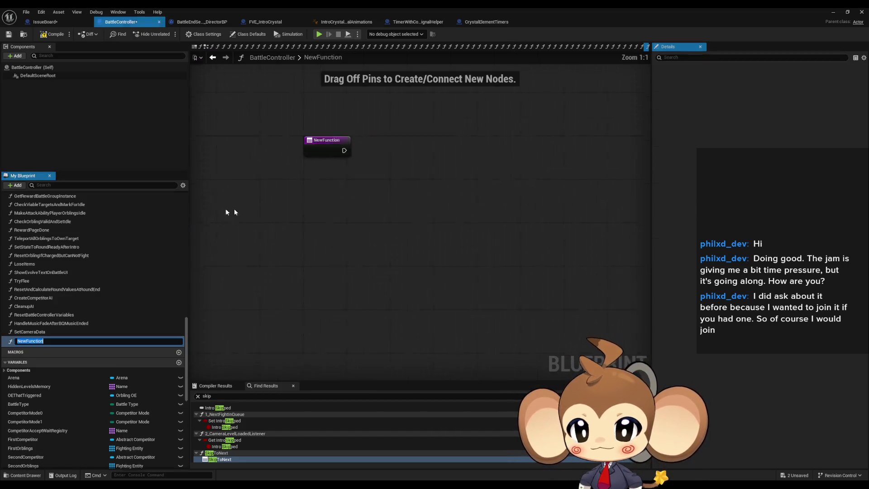
# Step: Name the function SkipLevelSequence, paste the camera lookup nodes and wire the entry to Find First Actor Of Class
pyautogui.write('SkipSequence')
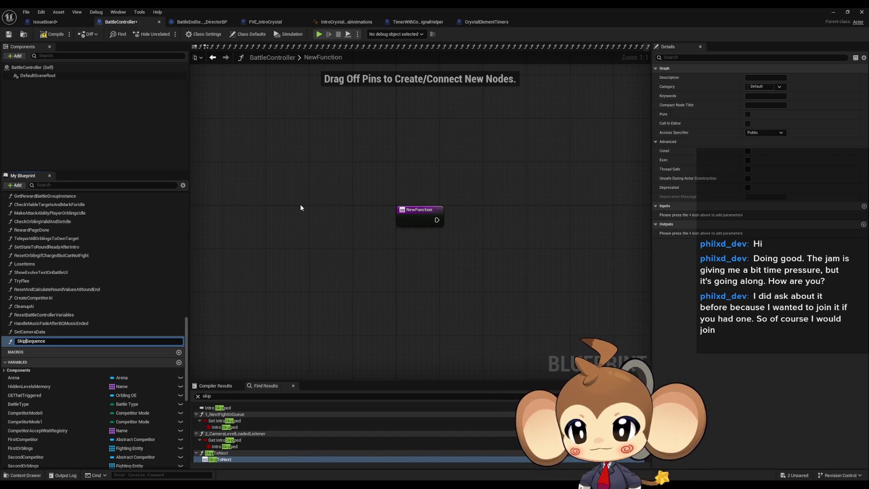
pyautogui.write('Level')
pyautogui.press('Return')
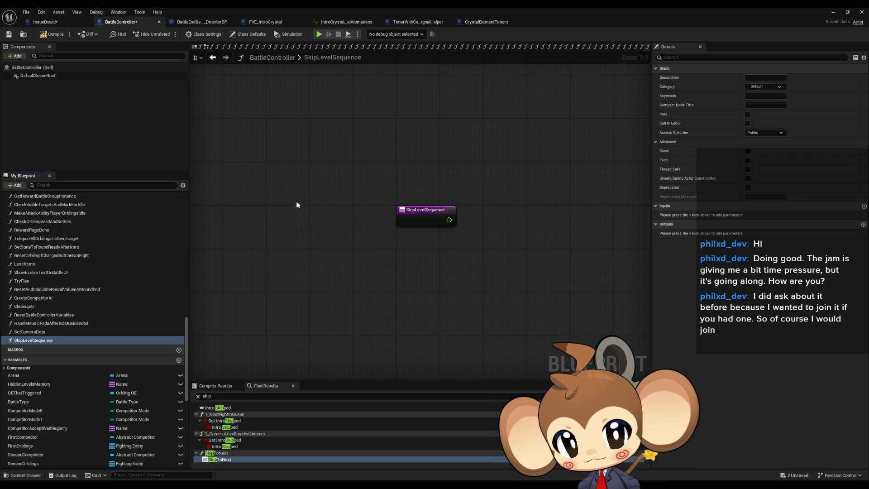
pyautogui.hotkey('ctrl', 'v')
pyautogui.moveTo(489, 266)
pyautogui.mouseDown()
pyautogui.moveTo(488, 221)
pyautogui.moveTo(450, 220)
pyautogui.mouseUp()
pyautogui.click(213, 57)
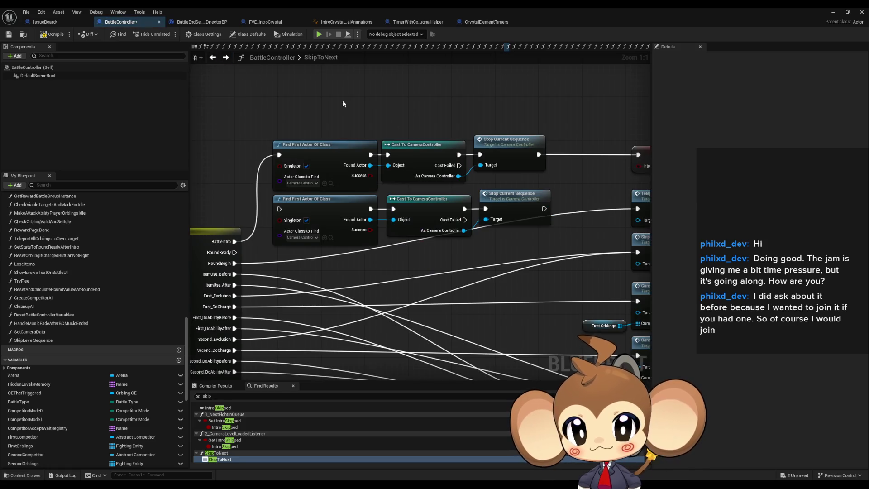
# Step: Call Skip Level Sequence after BattleIntro and delete the old Find, Cast and Stop nodes
pyautogui.moveTo(36, 340)
pyautogui.mouseDown()
pyautogui.moveTo(346, 132)
pyautogui.moveTo(584, 187)
pyautogui.mouseUp()
pyautogui.moveTo(313, 270)
pyautogui.mouseDown()
pyautogui.moveTo(378, 252)
pyautogui.moveTo(412, 134)
pyautogui.mouseUp()
pyautogui.moveTo(376, 161); pyautogui.dragTo(553, 281)
pyautogui.press('Delete')
pyautogui.moveTo(410, 126); pyautogui.dragTo(425, 169)
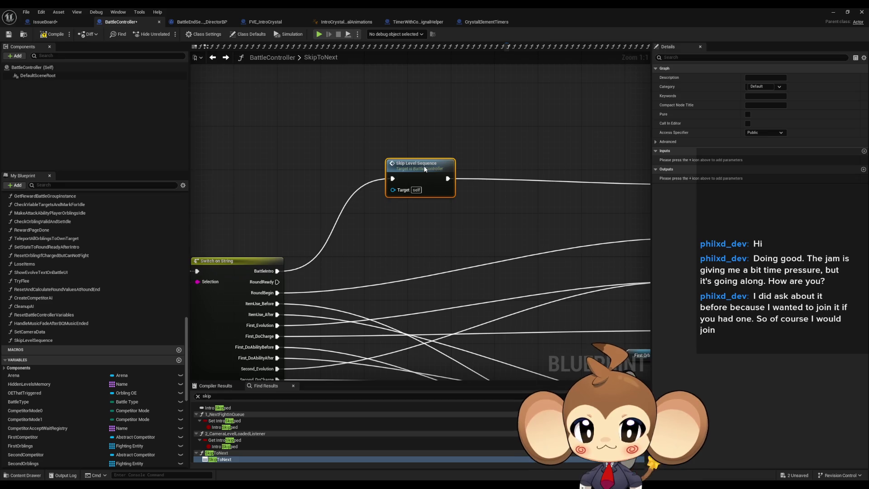
pyautogui.scroll(-5, 387, 171)
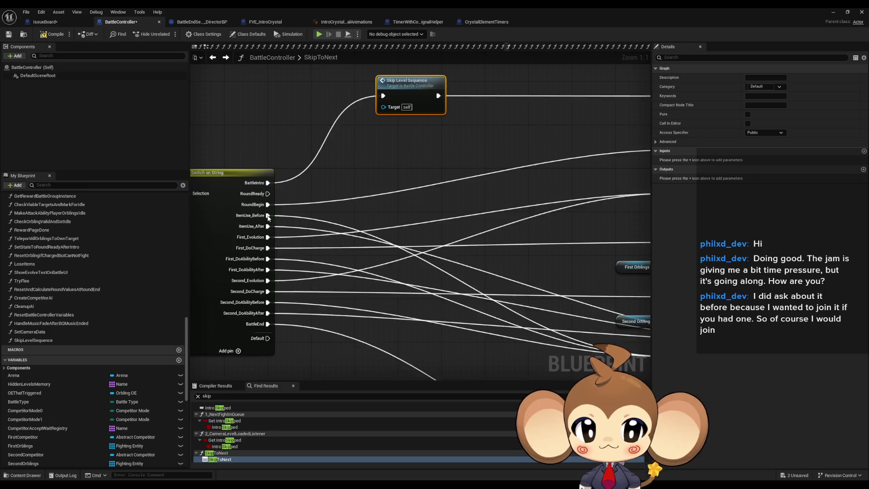
# Step: Paste a second Skip Level Sequence call, trial-wire it to the ability/item cases, then undo
pyautogui.hotkey('ctrl', 'v')
pyautogui.moveTo(591, 295); pyautogui.dragTo(448, 313)
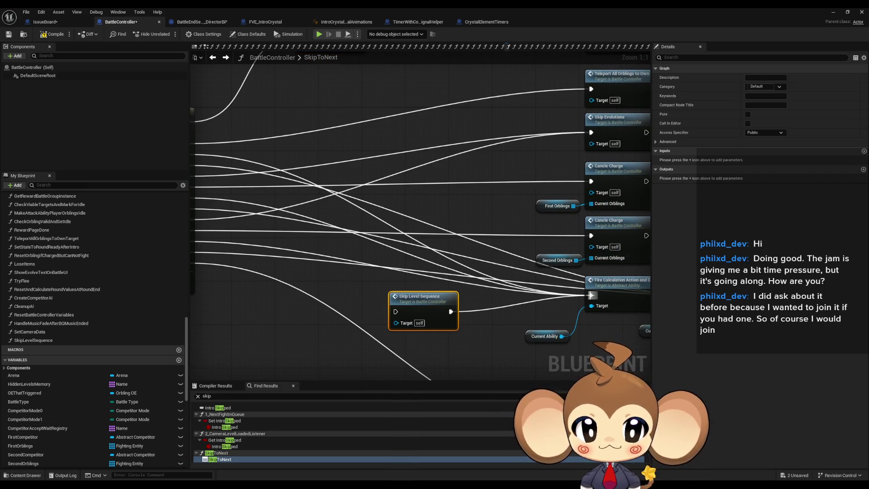
pyautogui.scroll(-1, 591, 295)
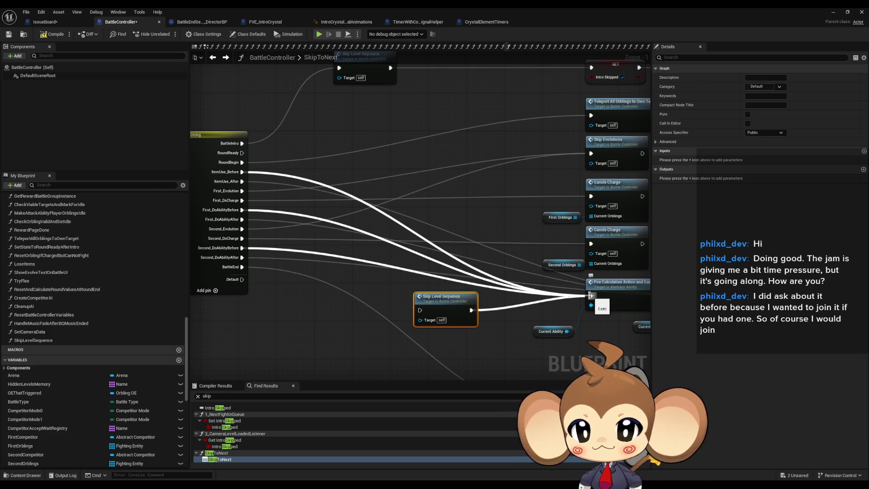
pyautogui.moveTo(591, 296)
pyautogui.mouseDown()
pyautogui.moveTo(399, 298)
pyautogui.moveTo(420, 311)
pyautogui.mouseUp()
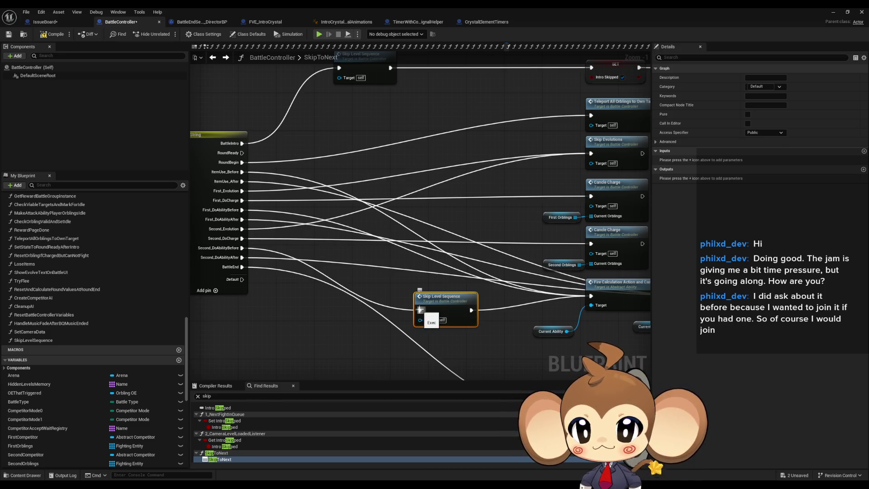
pyautogui.moveTo(240, 174); pyautogui.dragTo(418, 311)
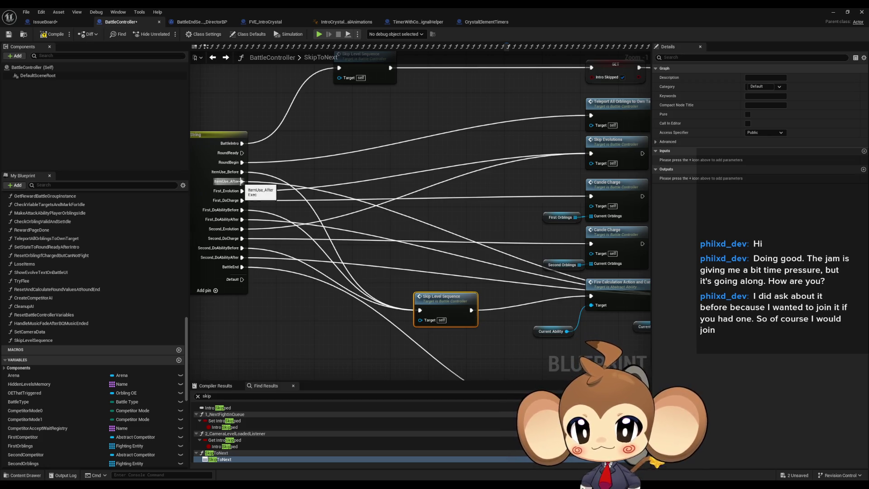
pyautogui.moveTo(510, 275); pyautogui.dragTo(355, 229)
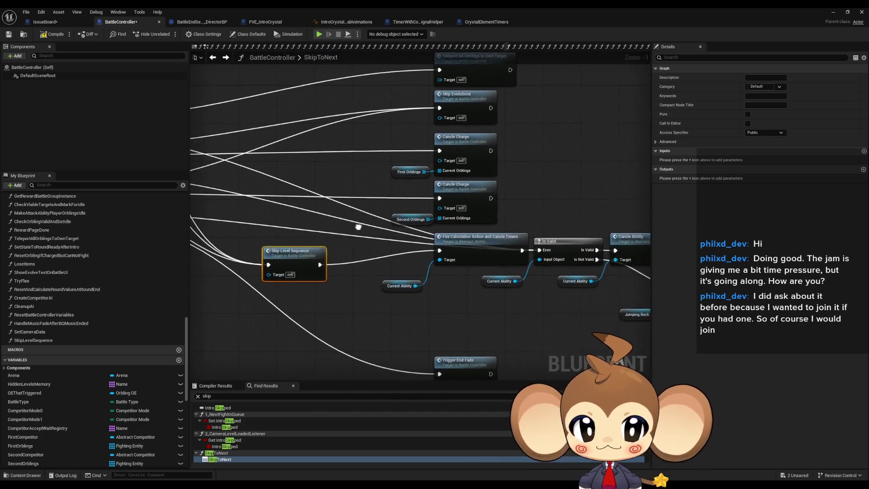
pyautogui.moveTo(310, 262)
pyautogui.mouseDown()
pyautogui.moveTo(335, 244)
pyautogui.moveTo(356, 248)
pyautogui.mouseUp()
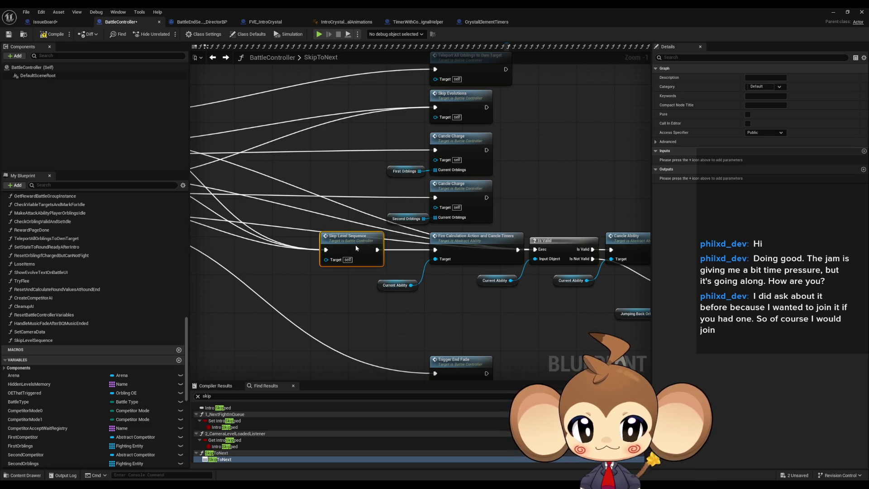
pyautogui.moveTo(356, 247); pyautogui.dragTo(484, 262)
pyautogui.click(441, 307)
pyautogui.hotkey('ctrl', 'z')
pyautogui.hotkey('ctrl', 'z')
pyautogui.hotkey('ctrl', 'z')
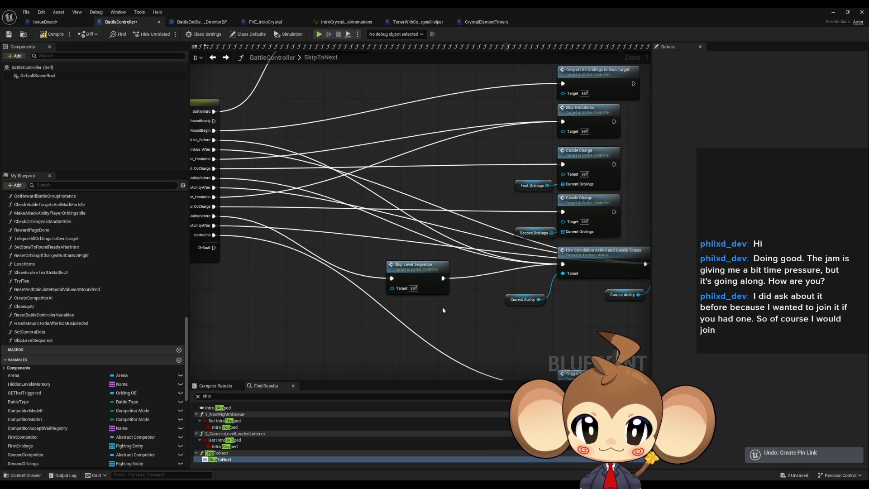
pyautogui.moveTo(442, 279)
pyautogui.mouseDown()
pyautogui.moveTo(472, 286)
pyautogui.moveTo(394, 299)
pyautogui.moveTo(395, 307)
pyautogui.moveTo(576, 330)
pyautogui.moveTo(366, 293)
pyautogui.moveTo(404, 288)
pyautogui.mouseUp()
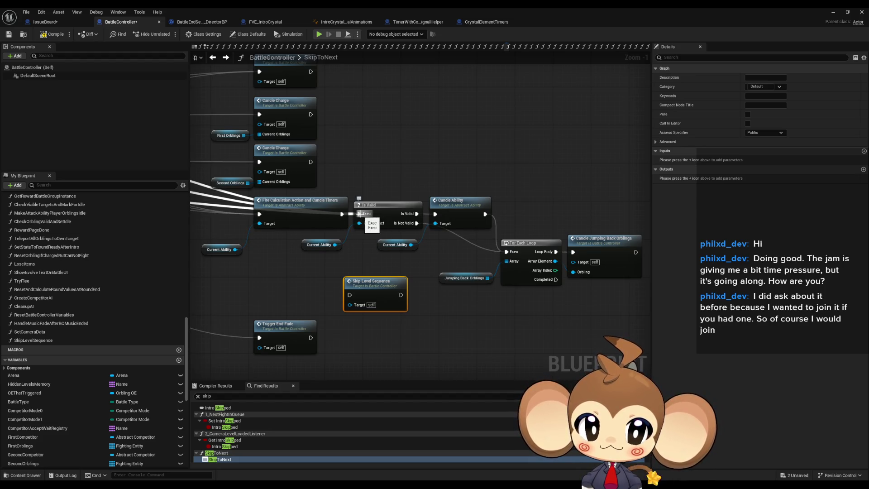
# Step: Place the second call below Cancle Jumping Back Orblings, running it when For Each Loop completes
pyautogui.moveTo(369, 292)
pyautogui.mouseDown()
pyautogui.moveTo(553, 323)
pyautogui.moveTo(592, 311)
pyautogui.mouseUp()
pyautogui.moveTo(556, 279); pyautogui.dragTo(573, 314)
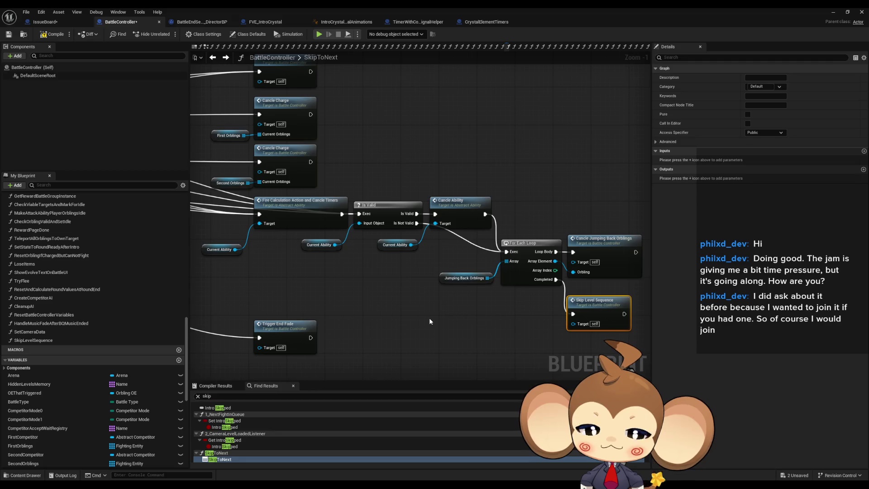
pyautogui.scroll(-1, 428, 319)
pyautogui.moveTo(385, 329); pyautogui.dragTo(530, 329)
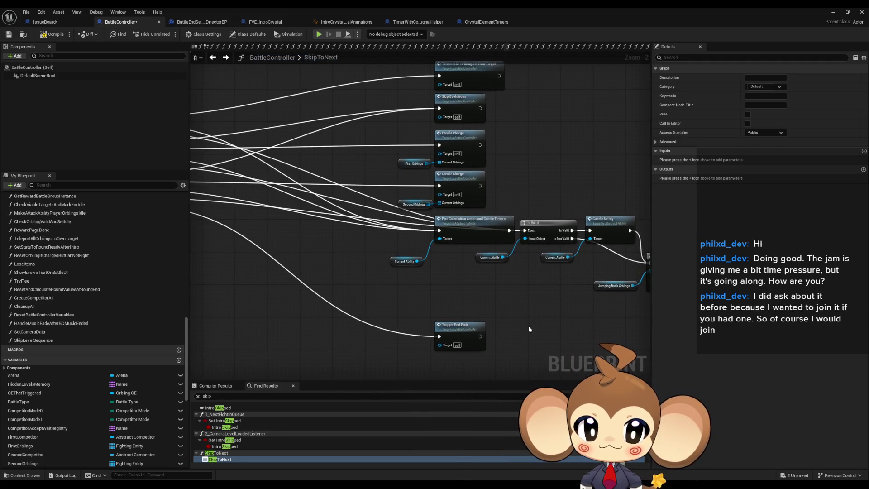
pyautogui.moveTo(529, 329); pyautogui.dragTo(438, 308)
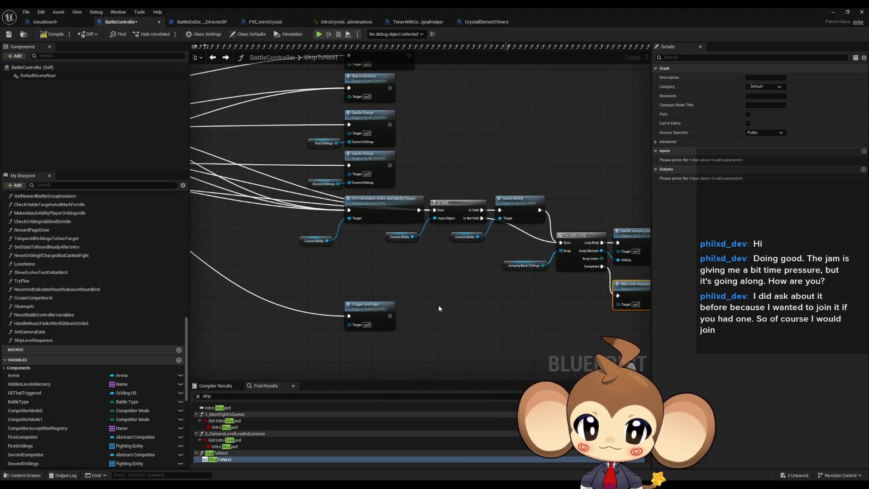
pyautogui.scroll(-1, 438, 308)
pyautogui.moveTo(343, 291); pyautogui.dragTo(524, 318)
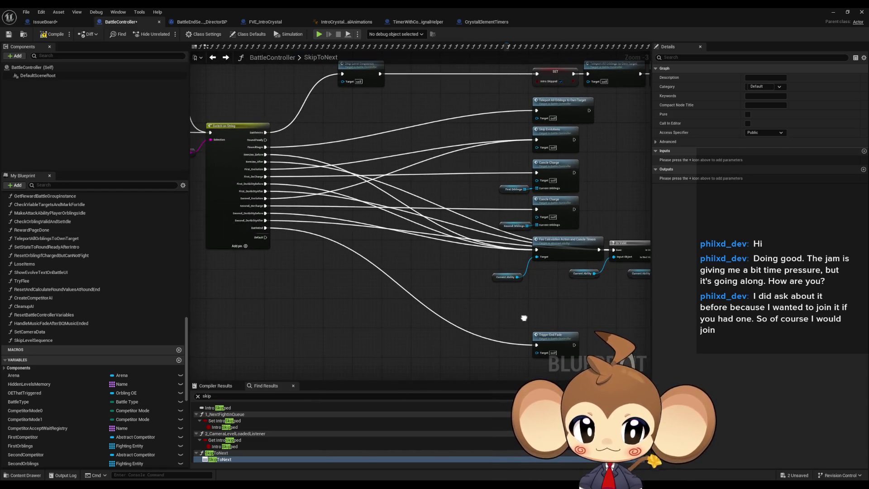
pyautogui.scroll(3, 346, 272)
pyautogui.scroll(-2, 366, 270)
pyautogui.moveTo(366, 271); pyautogui.dragTo(281, 252)
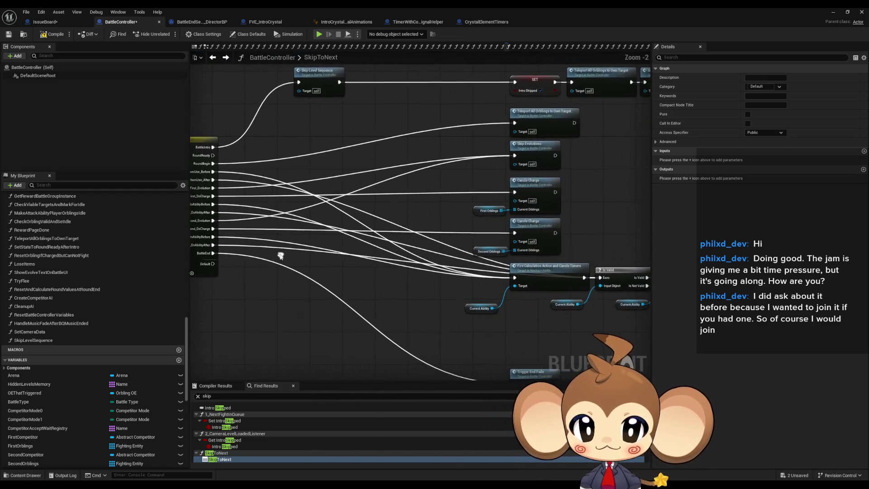